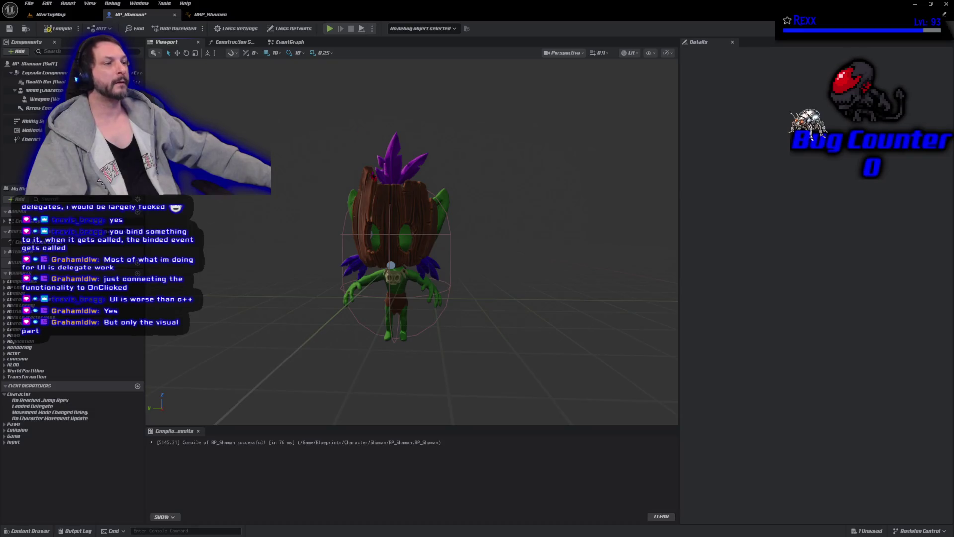
Open SKM_Shaman from BP_Shaman's Mesh component and rename LeftHandSocket to WeaponHandSocket.
click(43, 90)
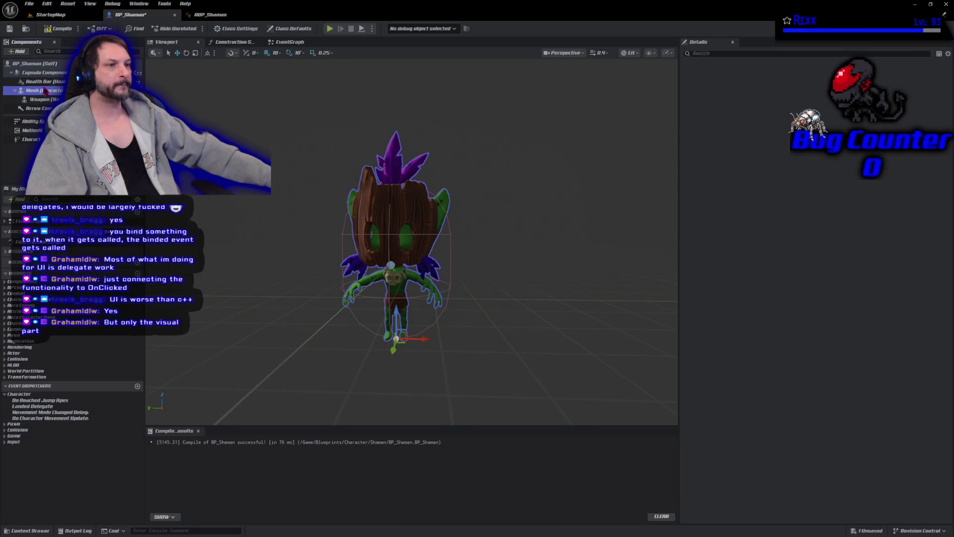
double_click(865, 259)
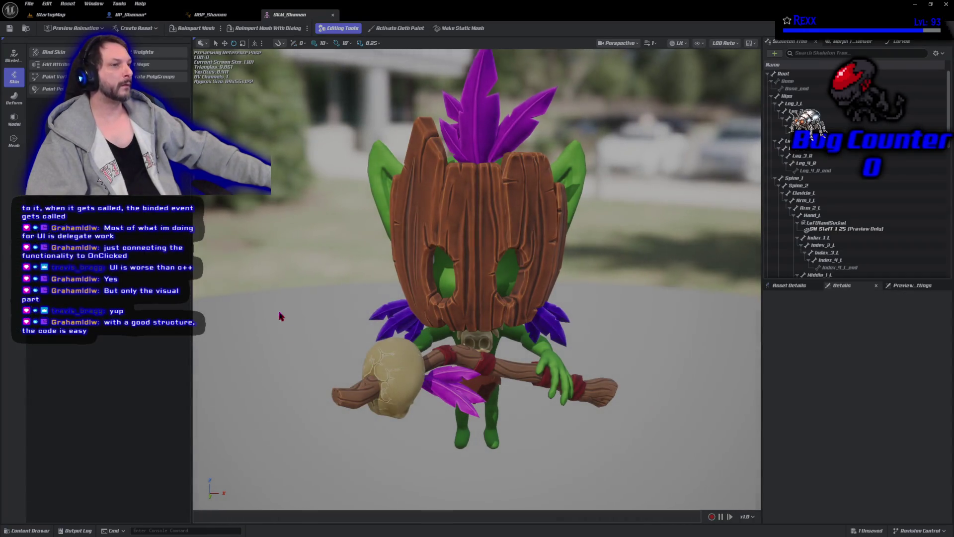
scroll(851, 217, down, 1)
click(850, 211)
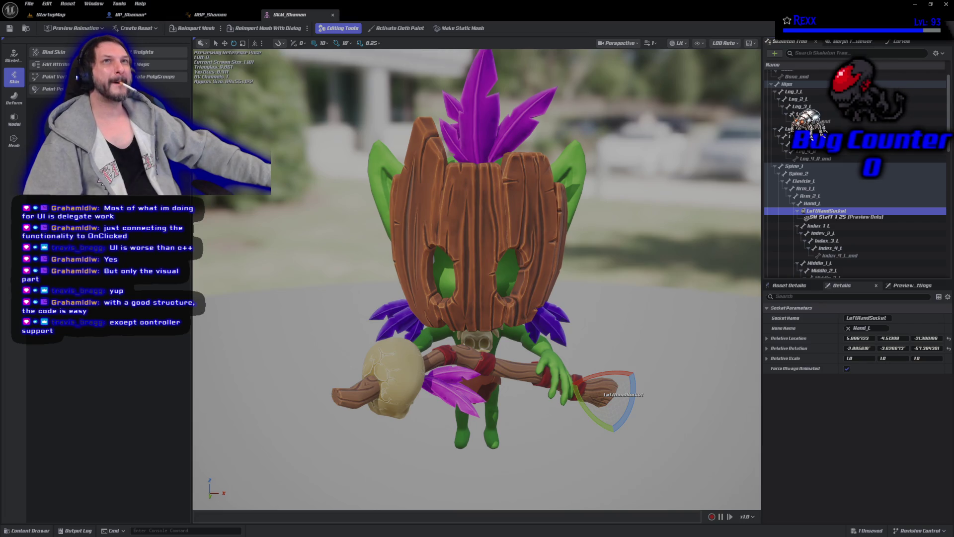
click(814, 211)
text(RightHandSocket)
key(BackSpace)
key(BackSpace)
key(BackSpace)
text(Weapon)
key(Return)
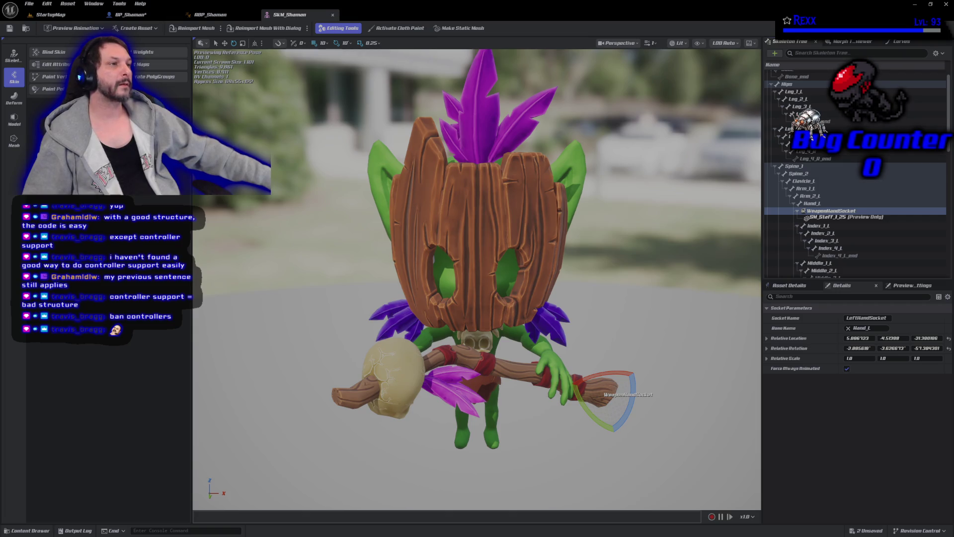
click(158, 18)
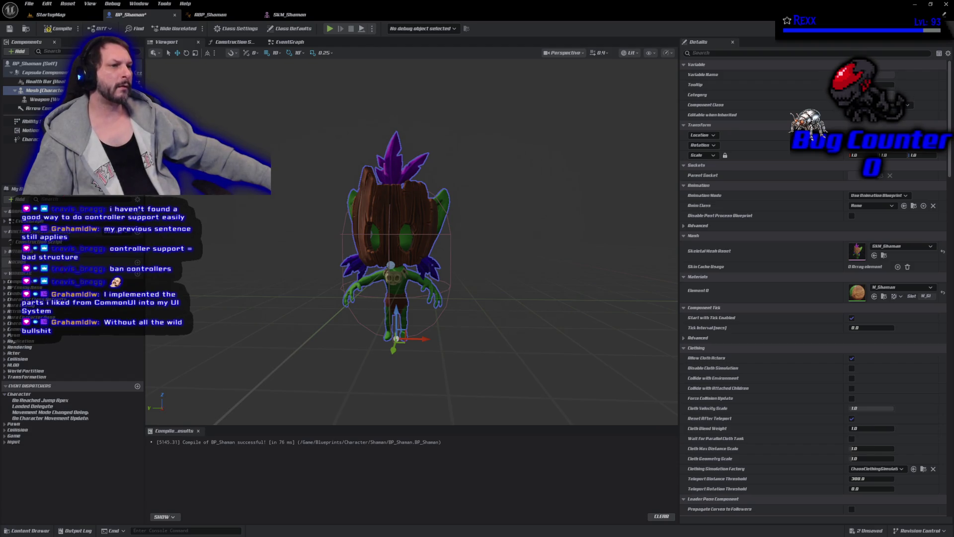
Assign the SKM_ShamanStaff mesh to BP_Shaman's Weapon component.
scroll(444, 297, up, 5)
scroll(445, 297, down, 5)
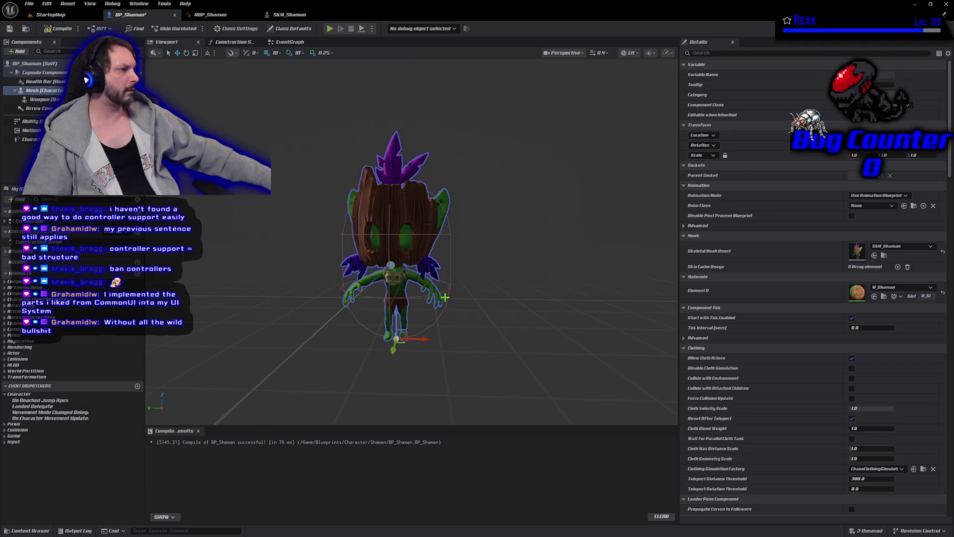
click(52, 100)
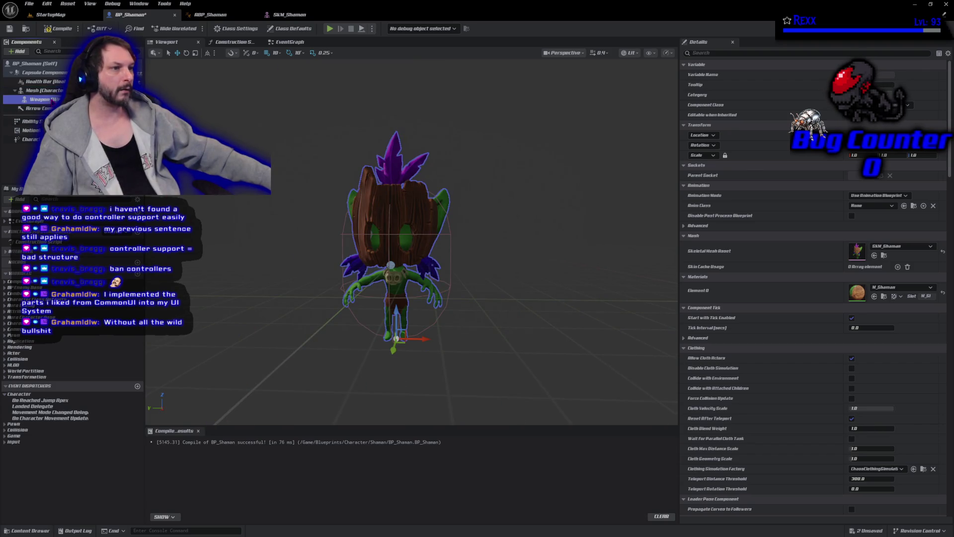
click(898, 246)
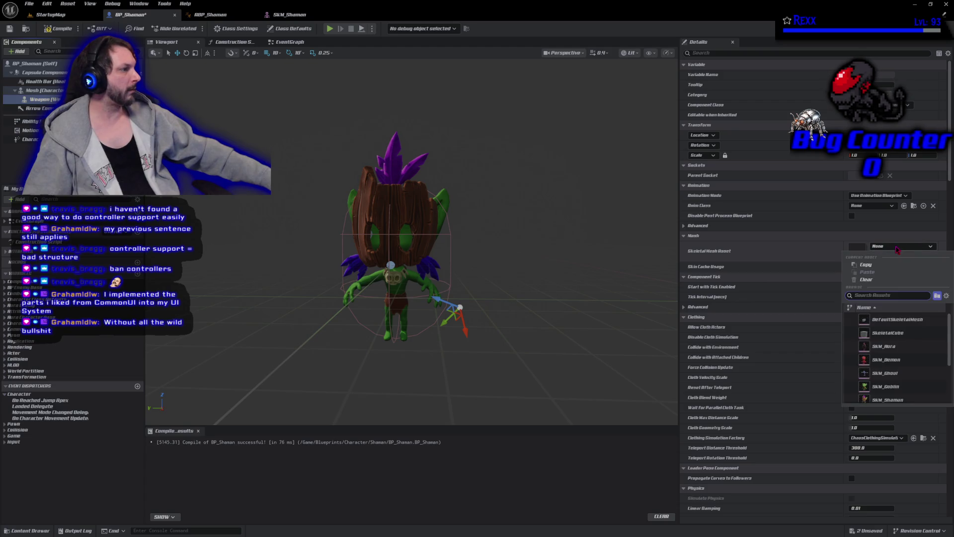
scroll(905, 348, down, 3)
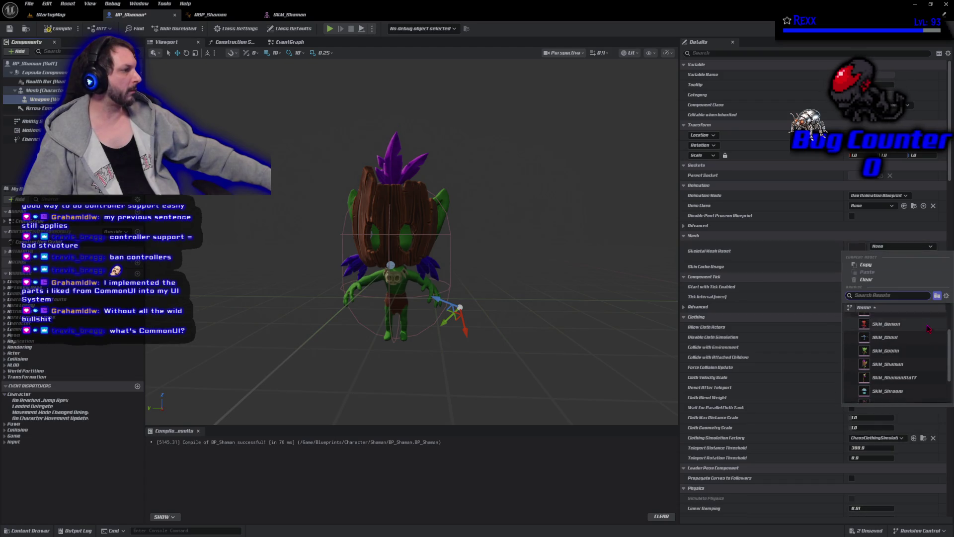
click(895, 353)
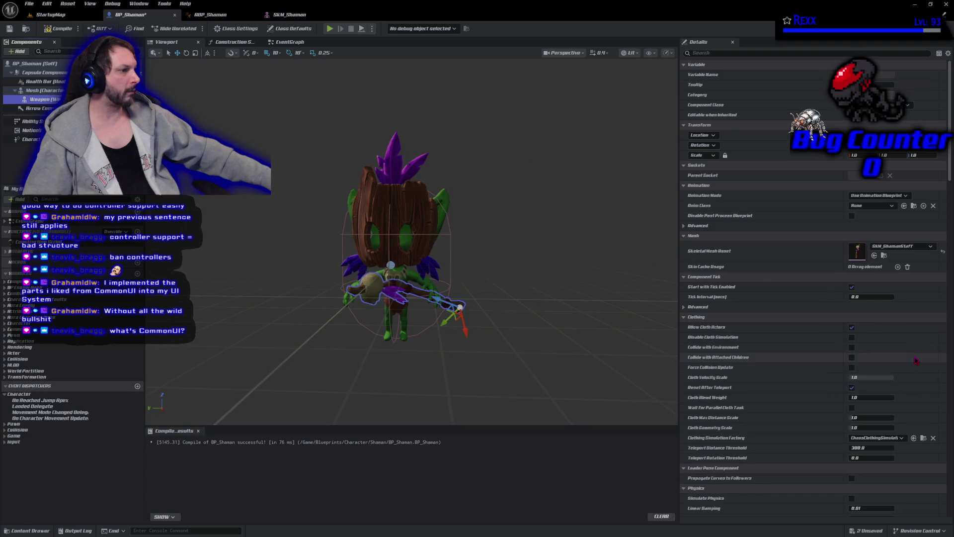
Compile and save the BP_Shaman Blueprint.
click(57, 28)
click(9, 28)
scroll(475, 307, up, 5)
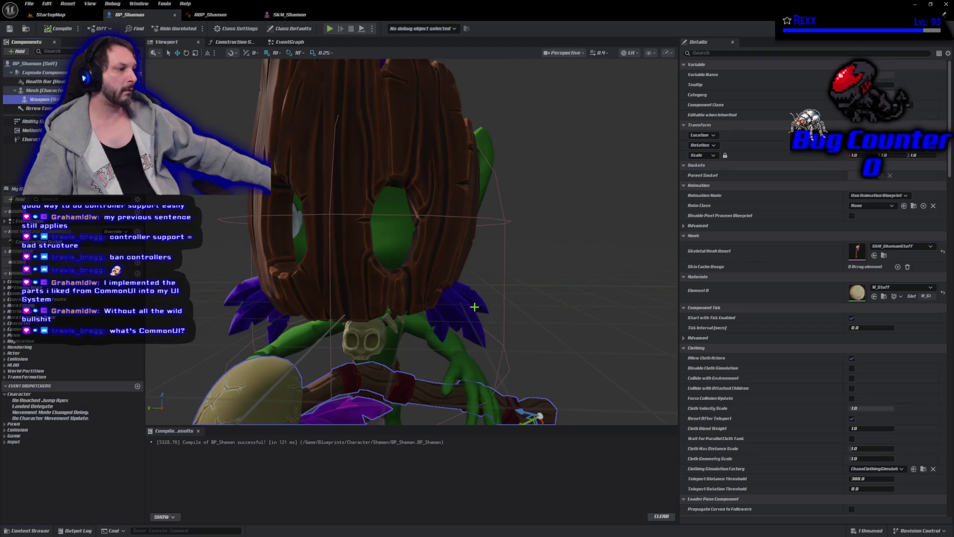
scroll(475, 307, down, 5)
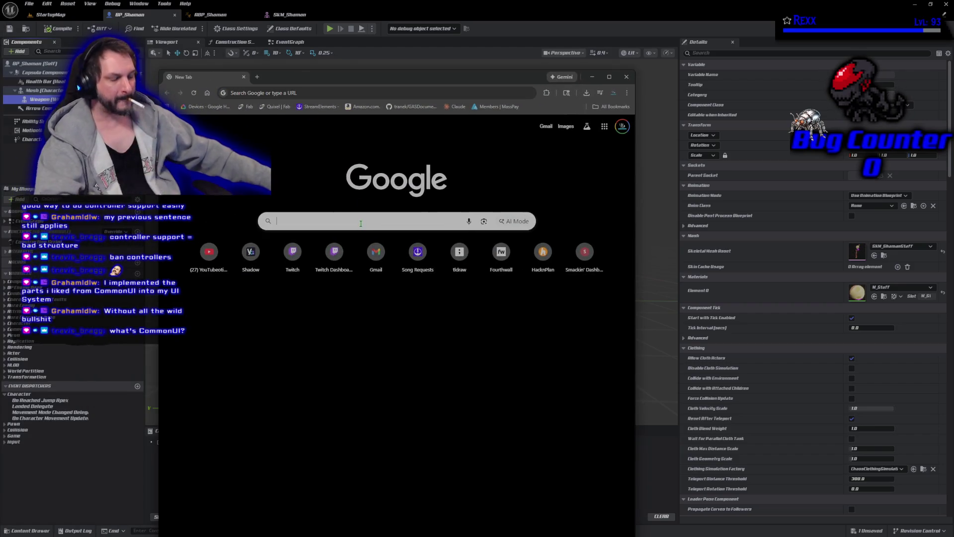
Search Google for 'ue5 commonui' and open Epic's Common UI Overview documentation.
text(ue5 common)
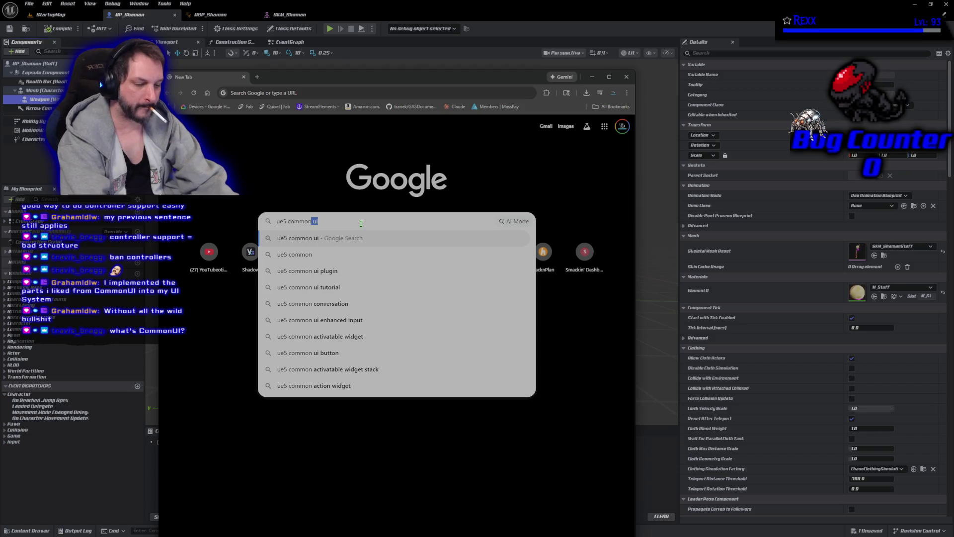
text(ui)
key(Return)
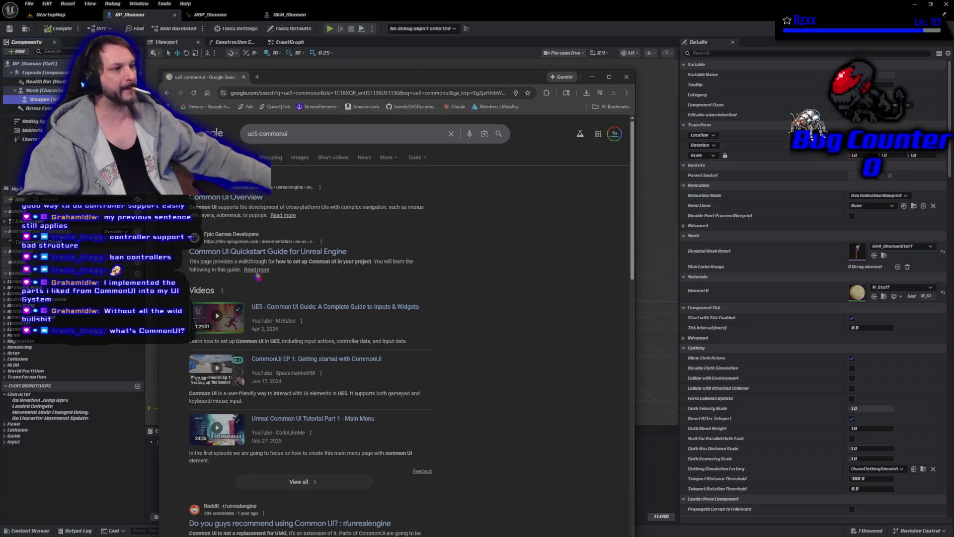
click(255, 198)
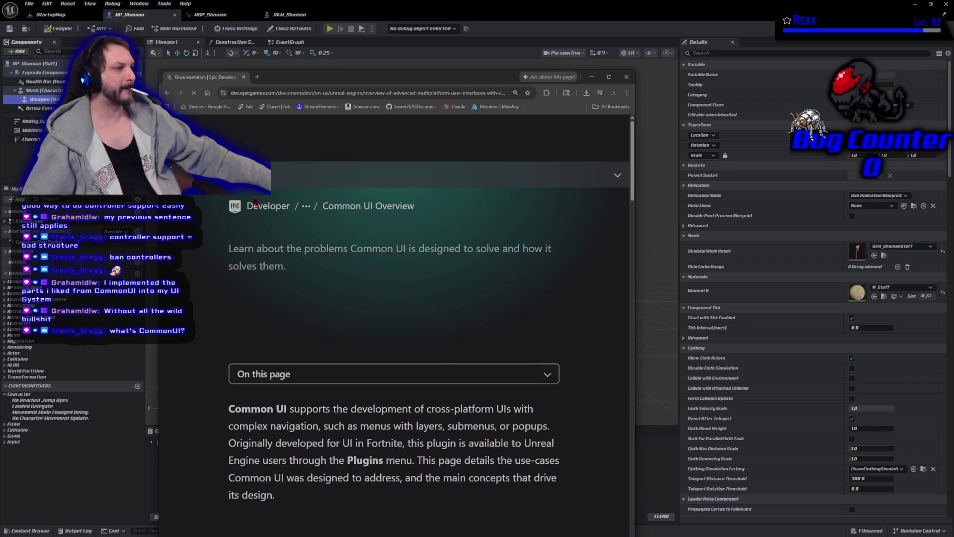
Copy the Common UI Overview page's web address to share it.
click(255, 93)
right_click(255, 94)
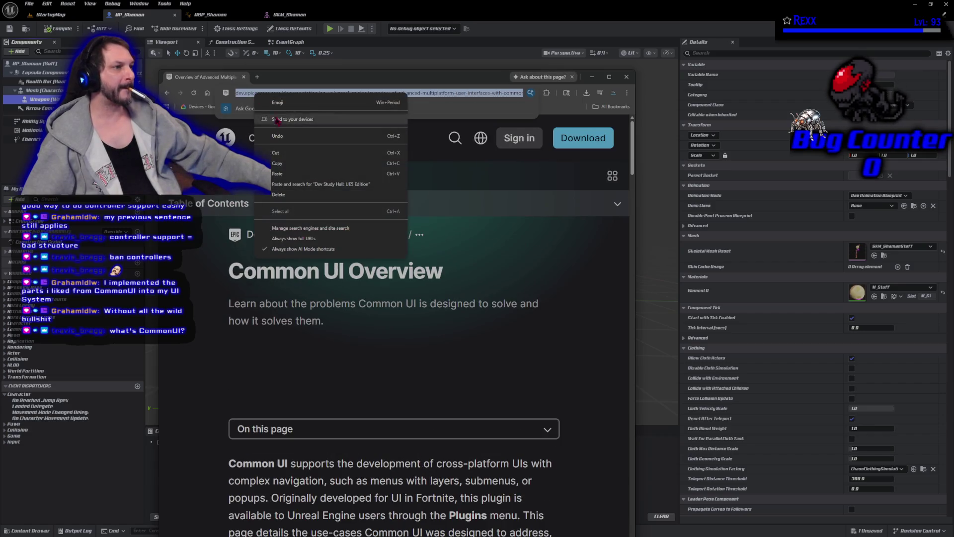
click(277, 163)
key(alt+Tab)
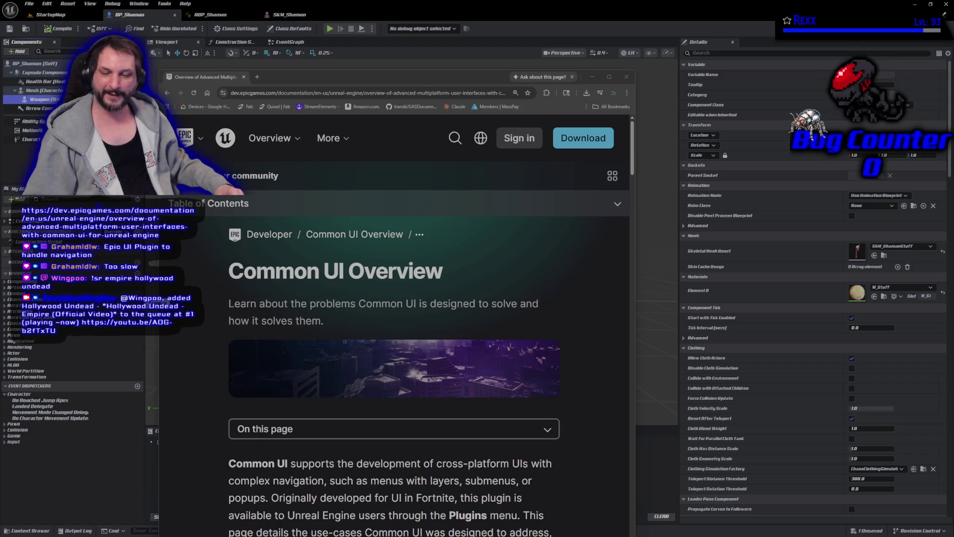
scroll(209, 373, down, 4)
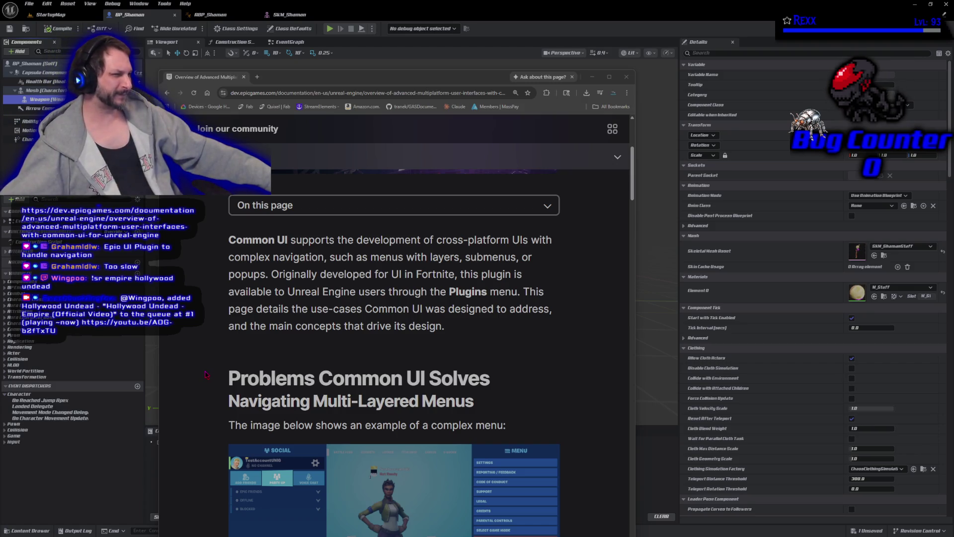
scroll(206, 374, down, 4)
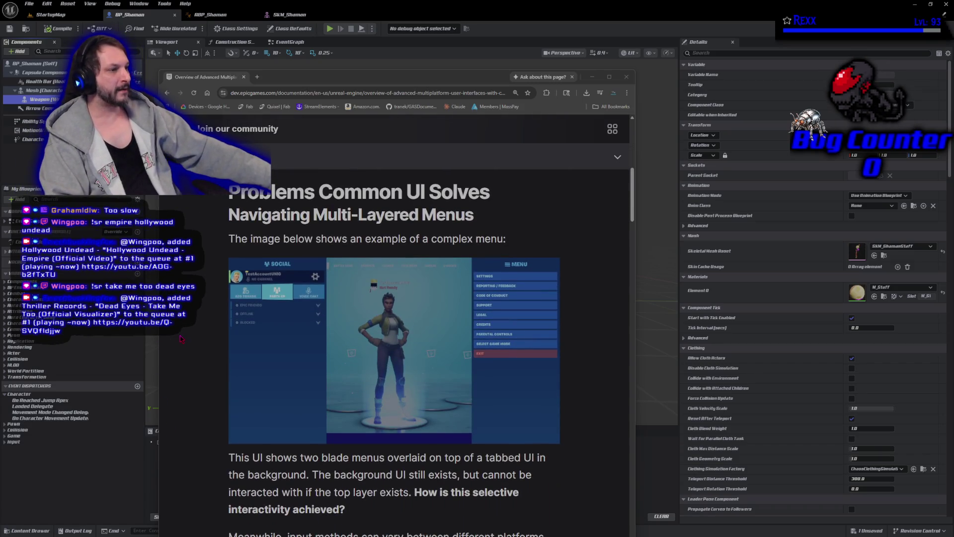
key(ctrl+l)
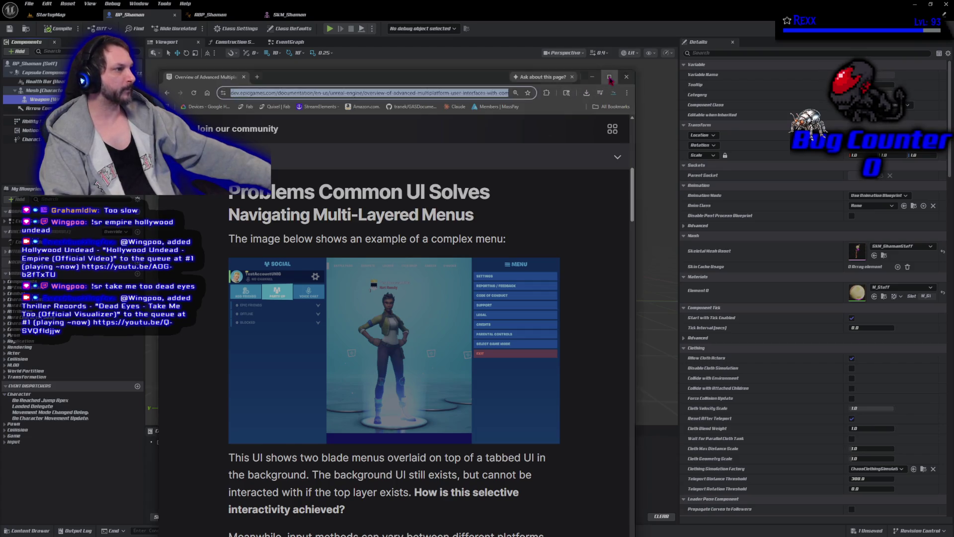
Maximize Chrome and read the Common UI Overview down to the Input Routing section.
click(610, 77)
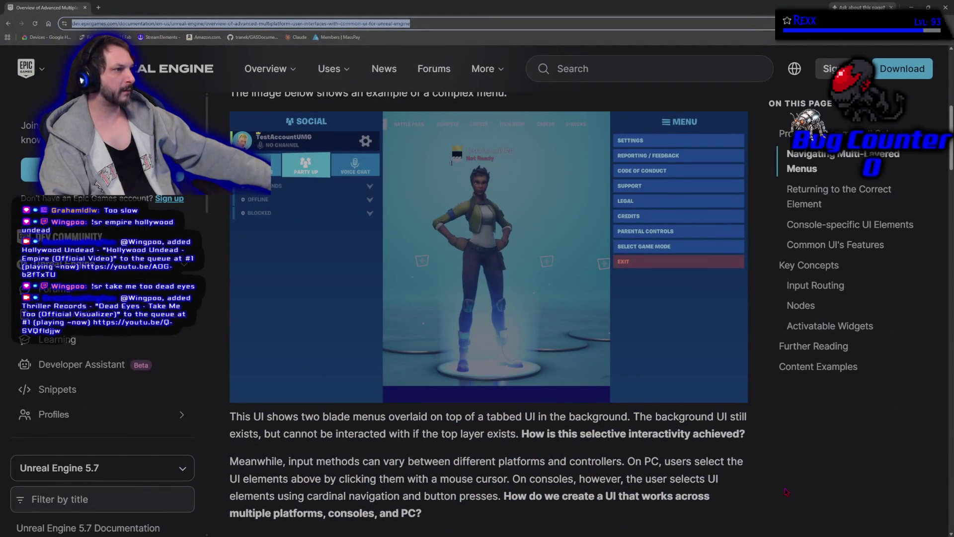
scroll(787, 492, up, 1)
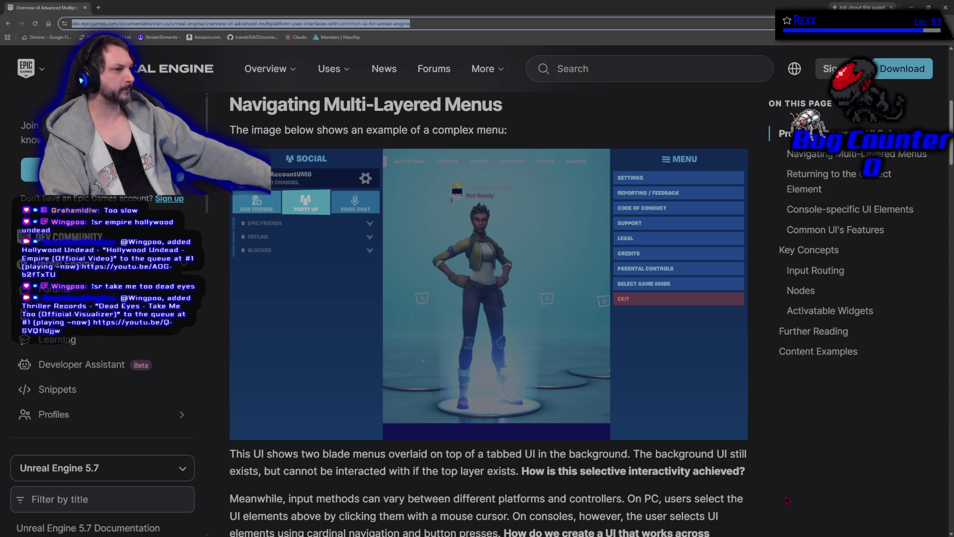
scroll(787, 499, down, 4)
scroll(787, 500, up, 3)
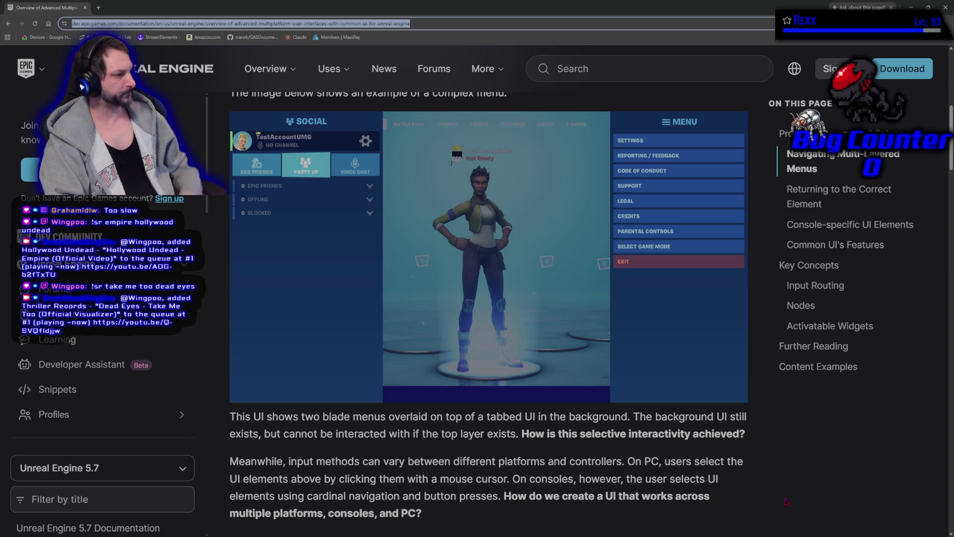
scroll(779, 504, down, 1)
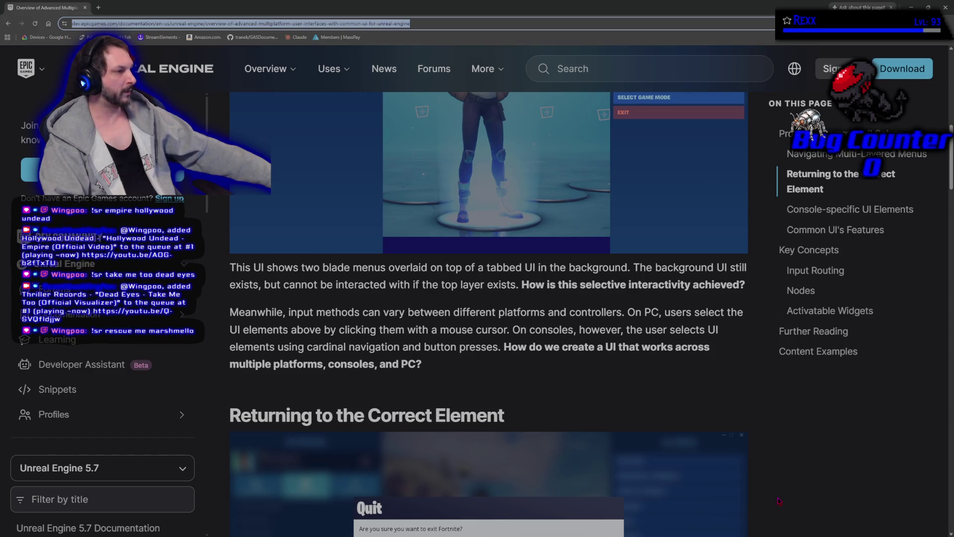
scroll(779, 502, down, 4)
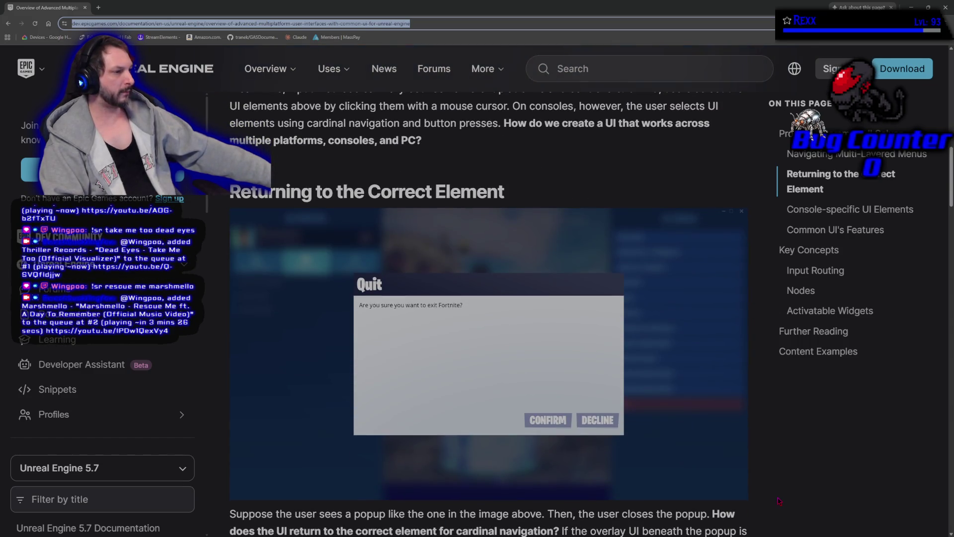
scroll(779, 502, down, 3)
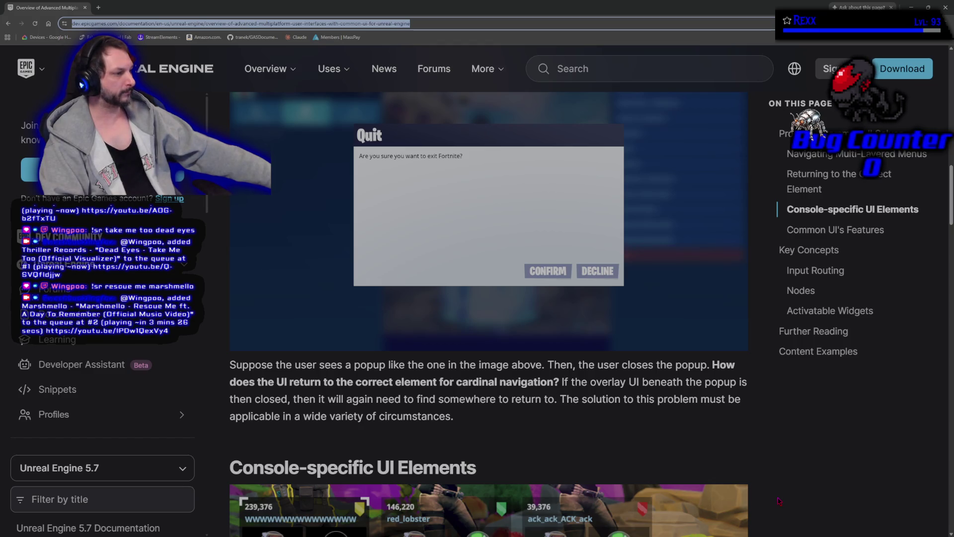
scroll(779, 501, down, 4)
scroll(779, 501, down, 3)
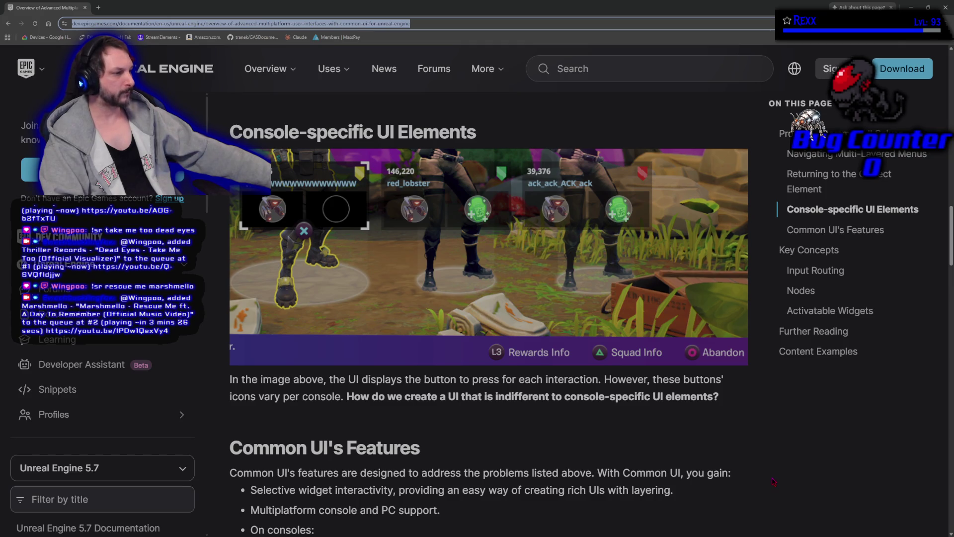
scroll(774, 481, down, 3)
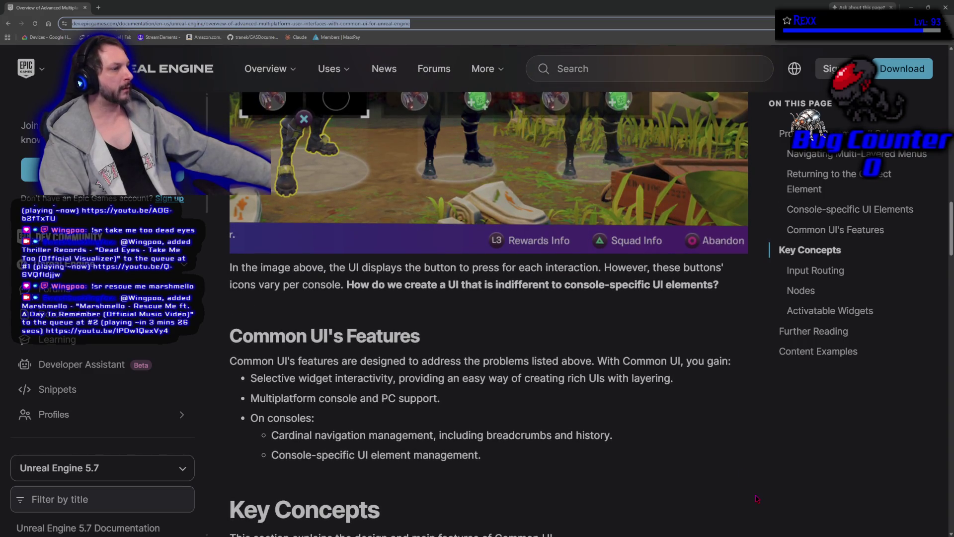
scroll(757, 498, down, 2)
scroll(757, 498, down, 5)
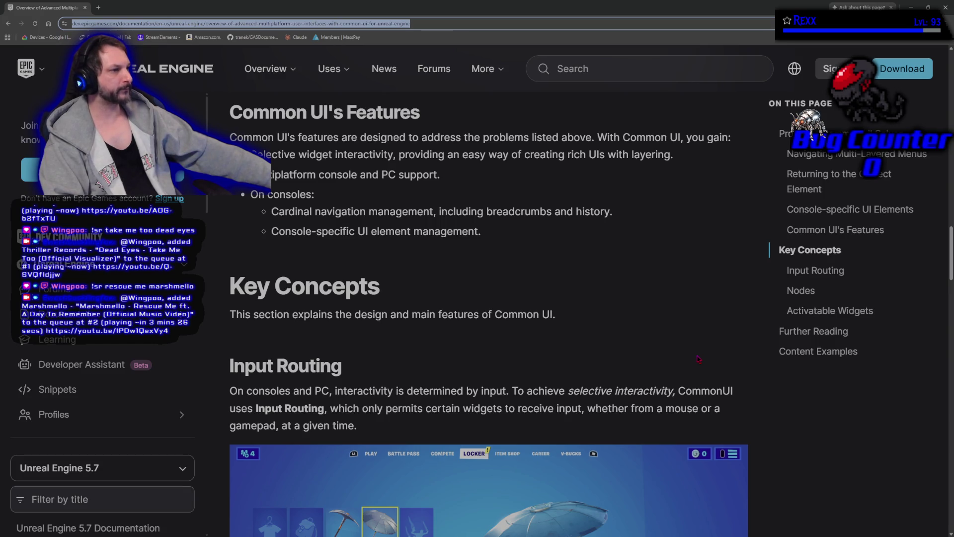
scroll(698, 358, down, 5)
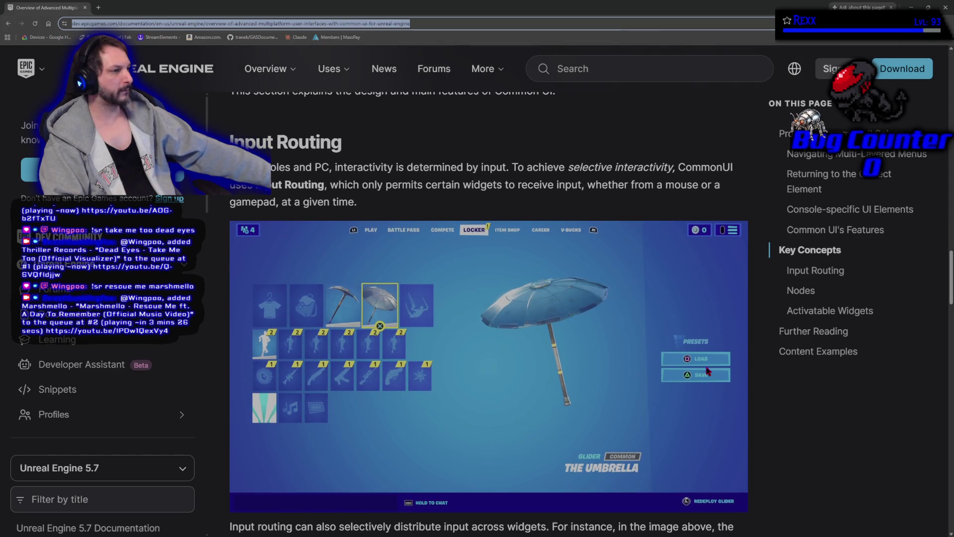
Read the Common UI page to the bottom, then return to BP_Shaman in Unreal.
scroll(708, 370, down, 1)
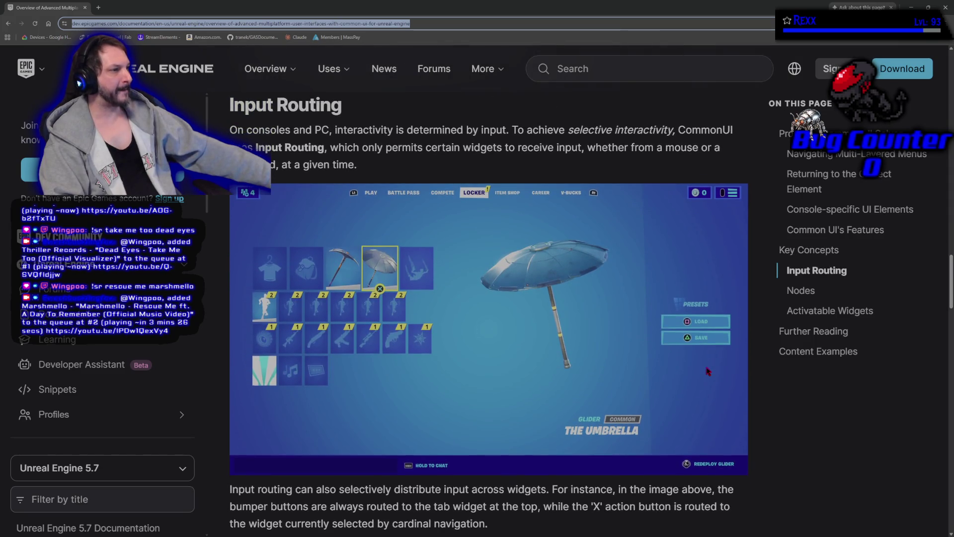
scroll(708, 372, down, 6)
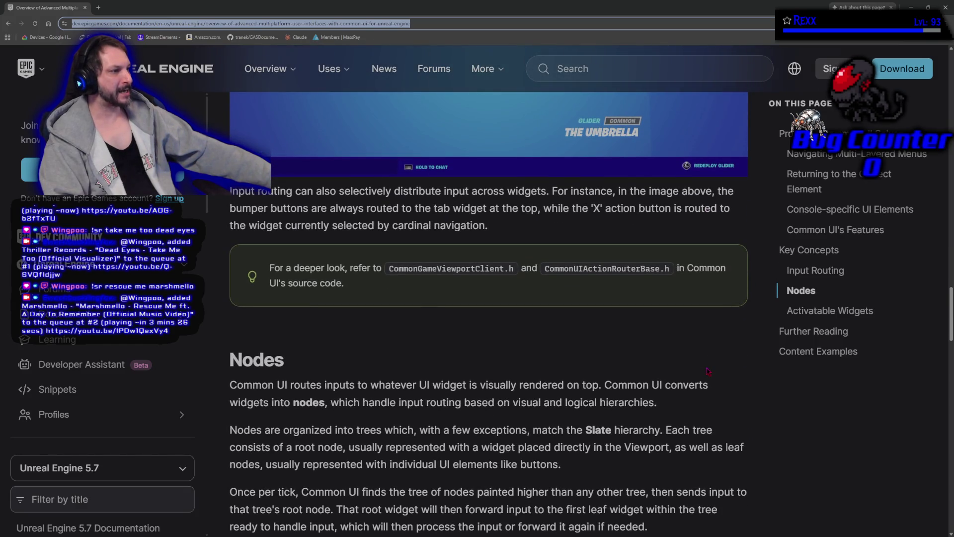
scroll(708, 370, down, 5)
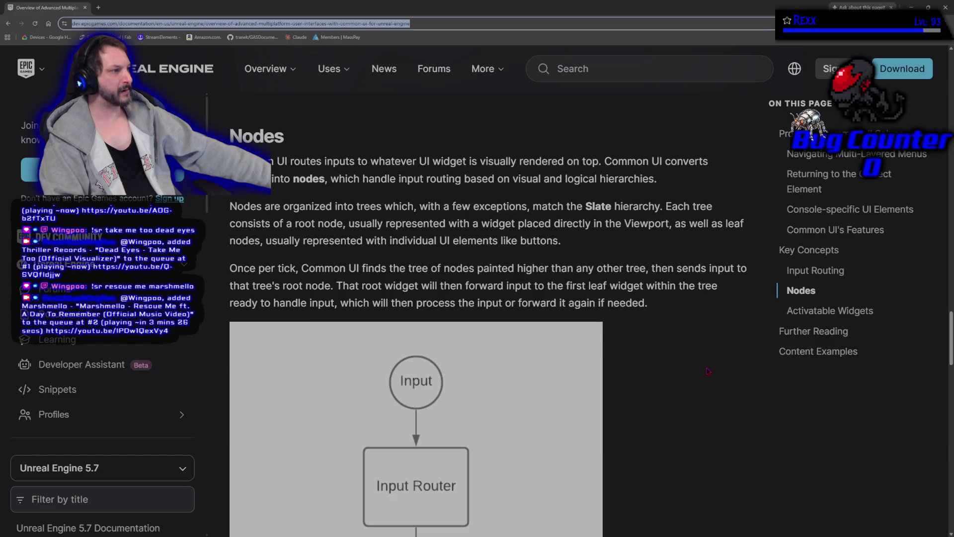
scroll(708, 372, down, 2)
scroll(708, 372, up, 1)
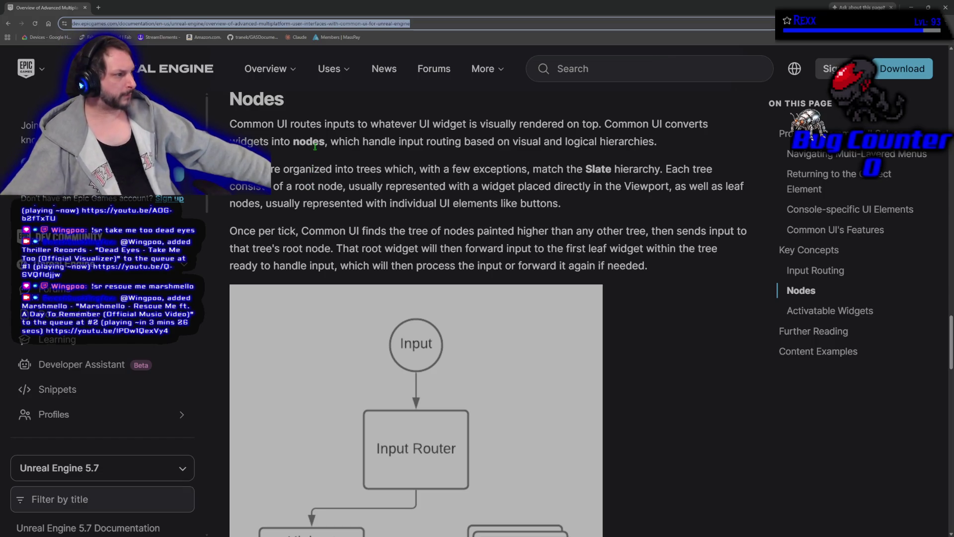
scroll(619, 380, down, 2)
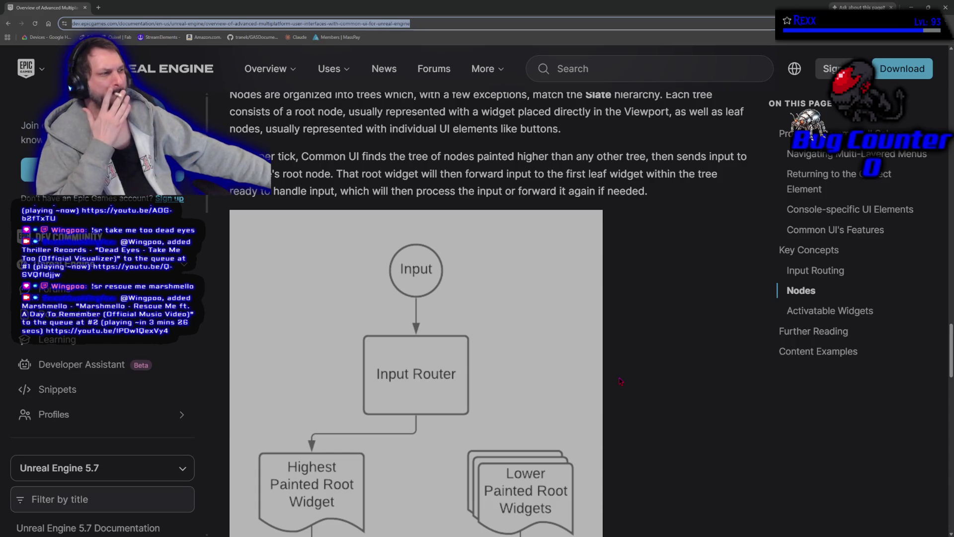
scroll(620, 381, down, 1)
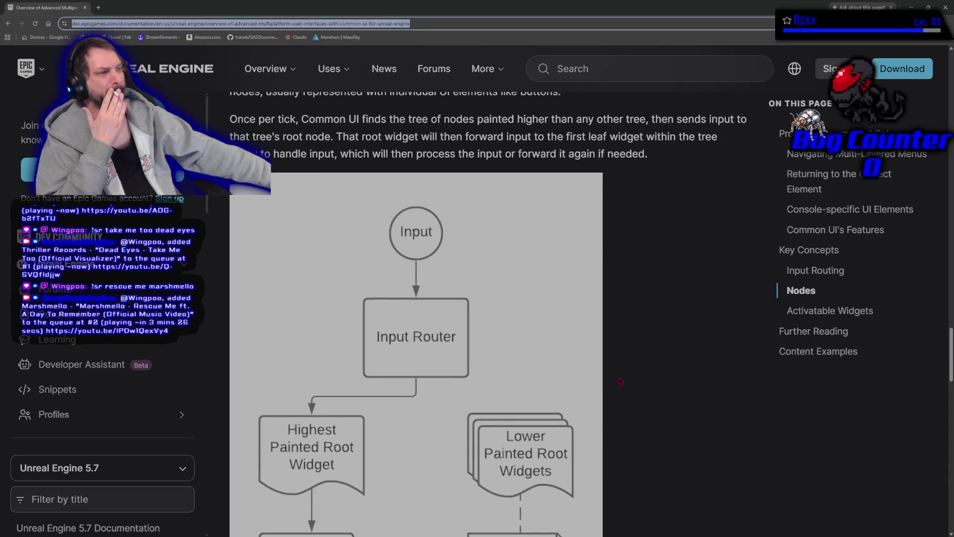
scroll(620, 381, down, 4)
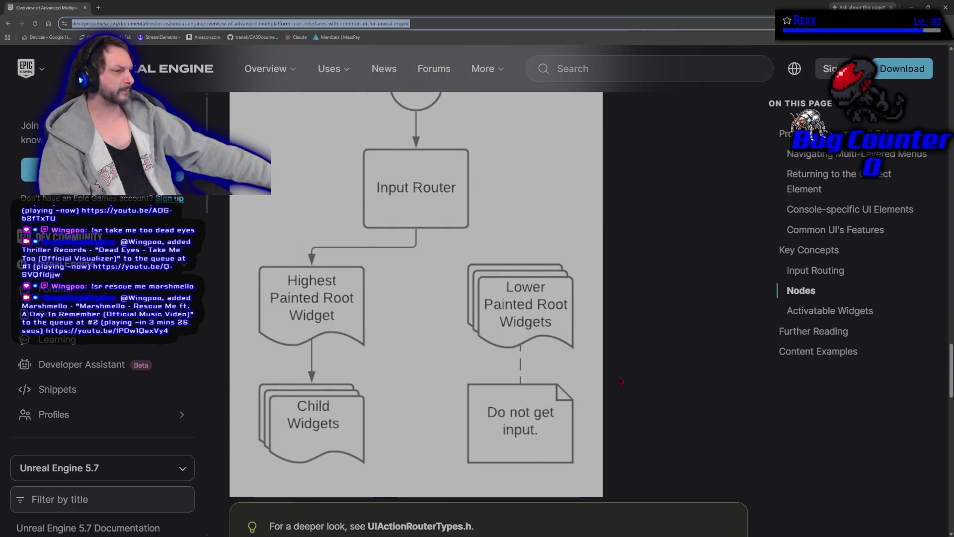
scroll(621, 381, down, 11)
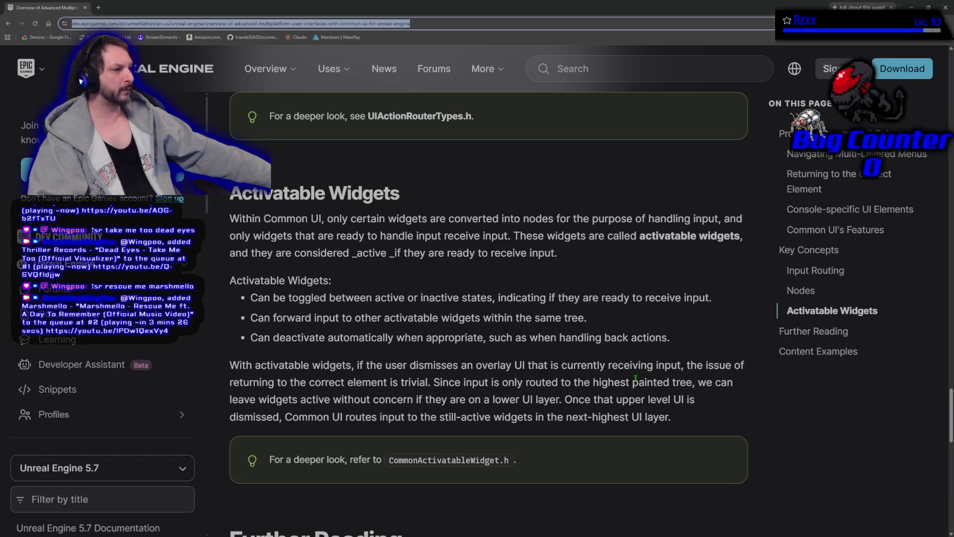
scroll(639, 373, down, 3)
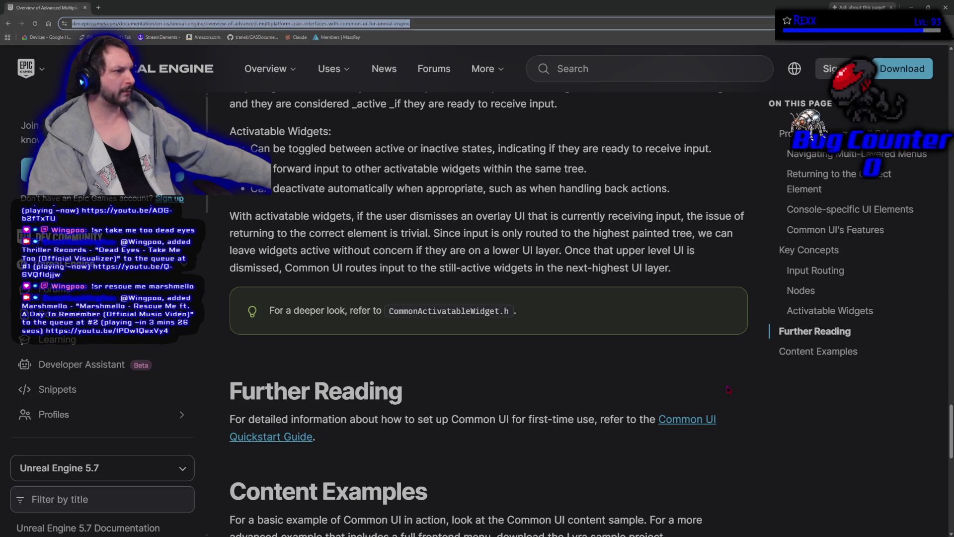
scroll(728, 389, down, 4)
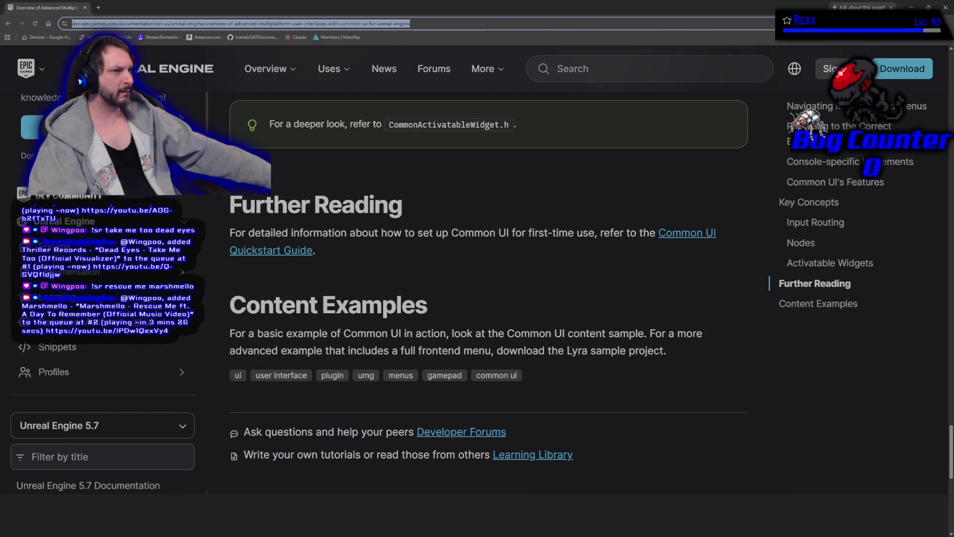
key(alt+Tab)
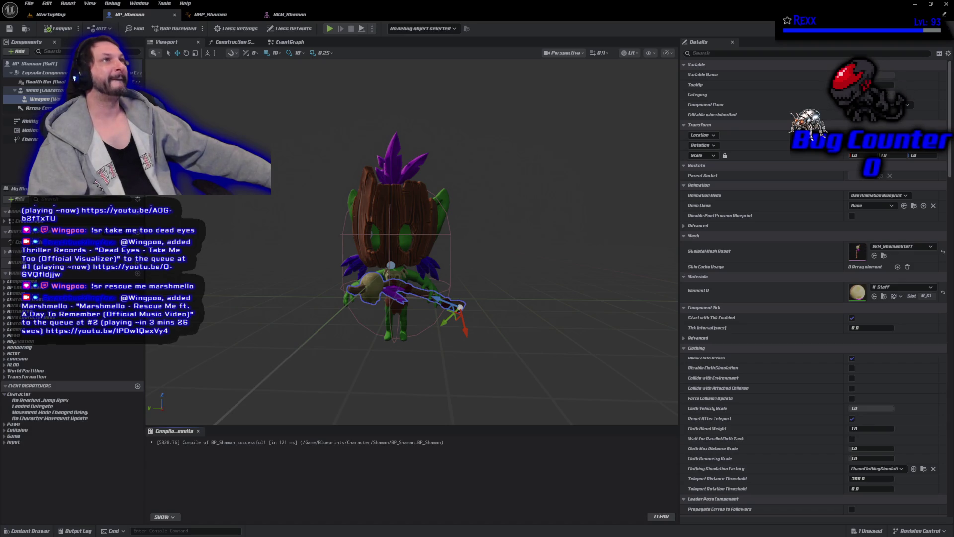
In ABP_Shaman, move the parent update node aside, expand overrides to IdleWalkRun, and open Shaman_Idle.
click(209, 15)
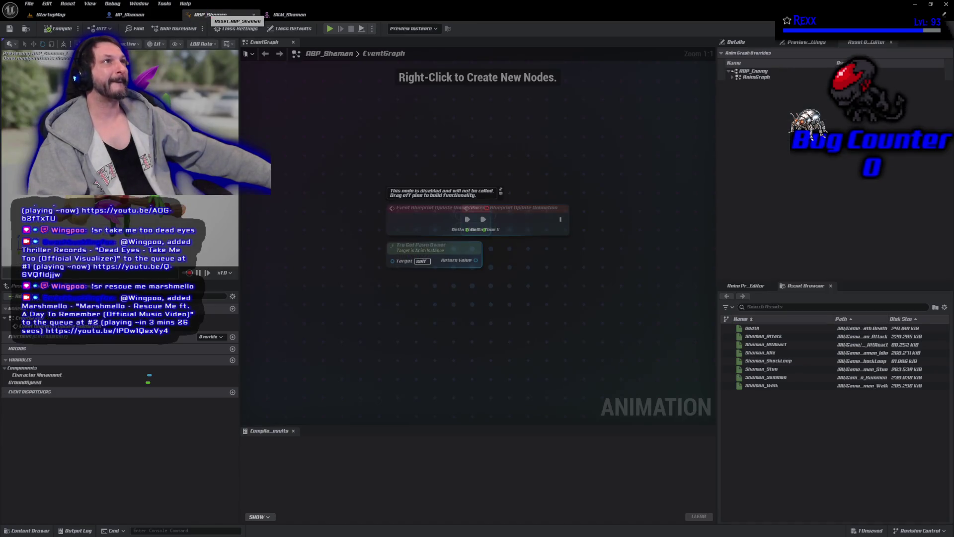
drag(540, 217, 580, 218)
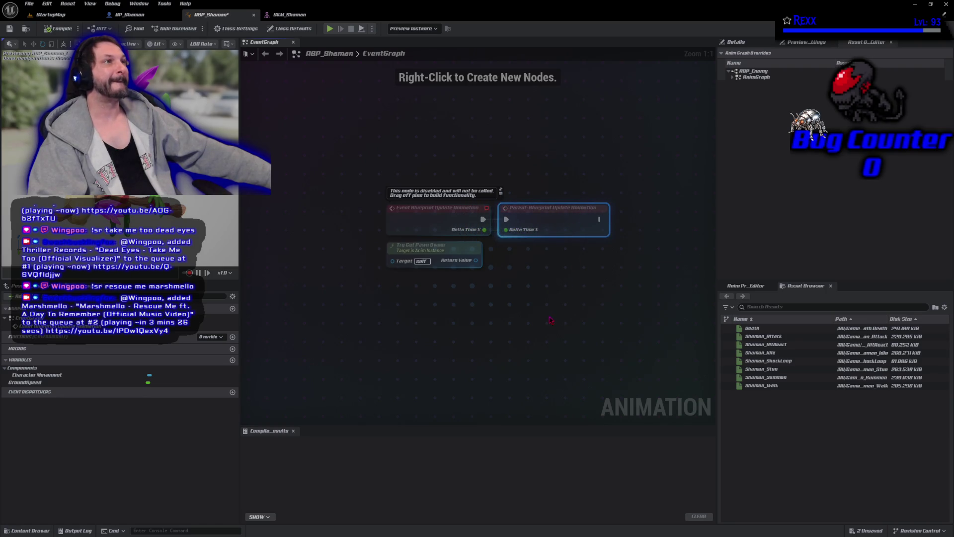
click(733, 77)
click(736, 83)
click(739, 89)
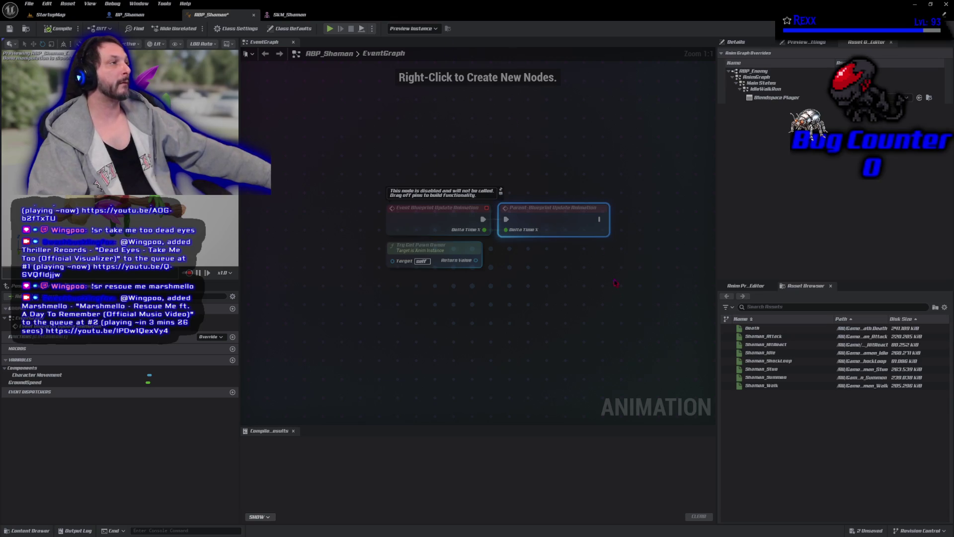
double_click(760, 352)
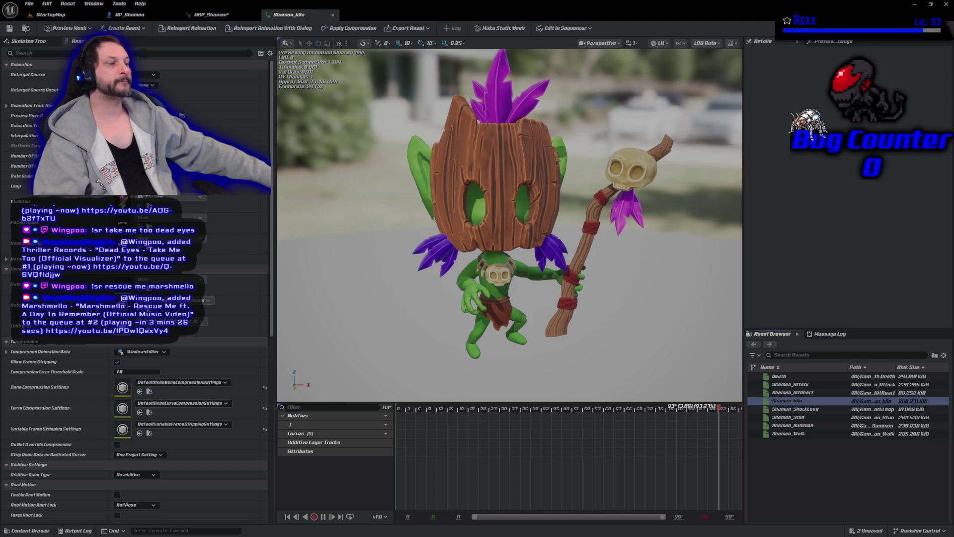
Browse from Shaman_Idle to the Shaman Animations folder with its eight clips.
click(26, 28)
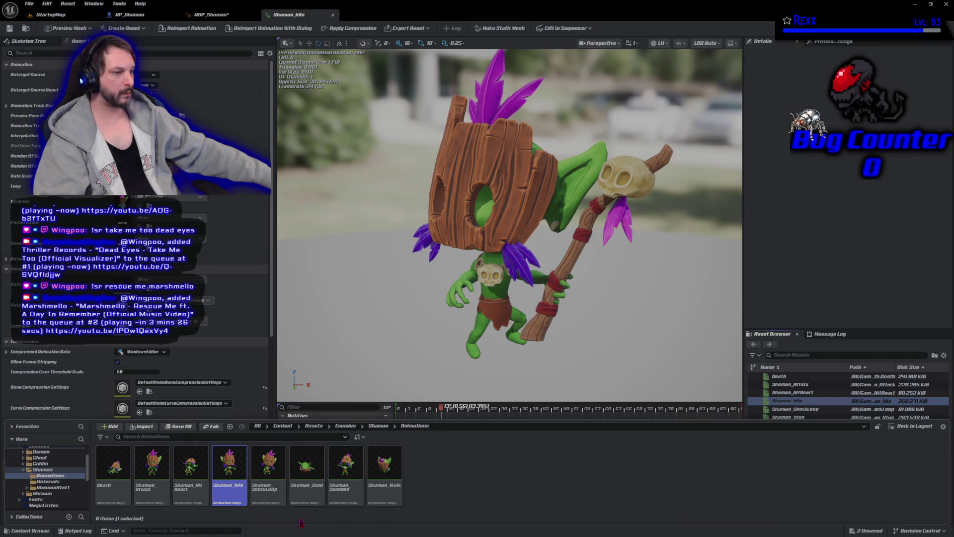
Preview Shaman_Walk up close, then open the BaseColor texture in Enemies > Goblin > Materials.
double_click(384, 467)
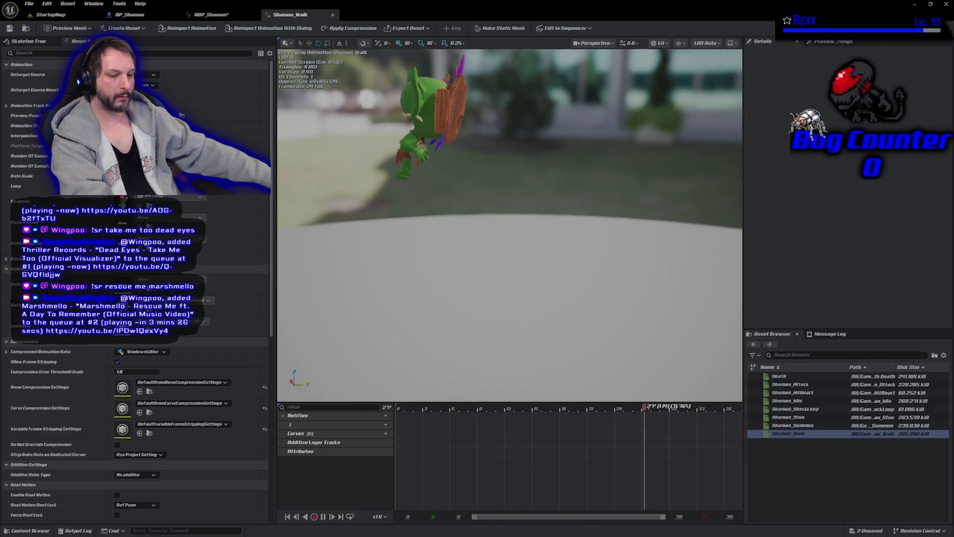
scroll(547, 298, up, 3)
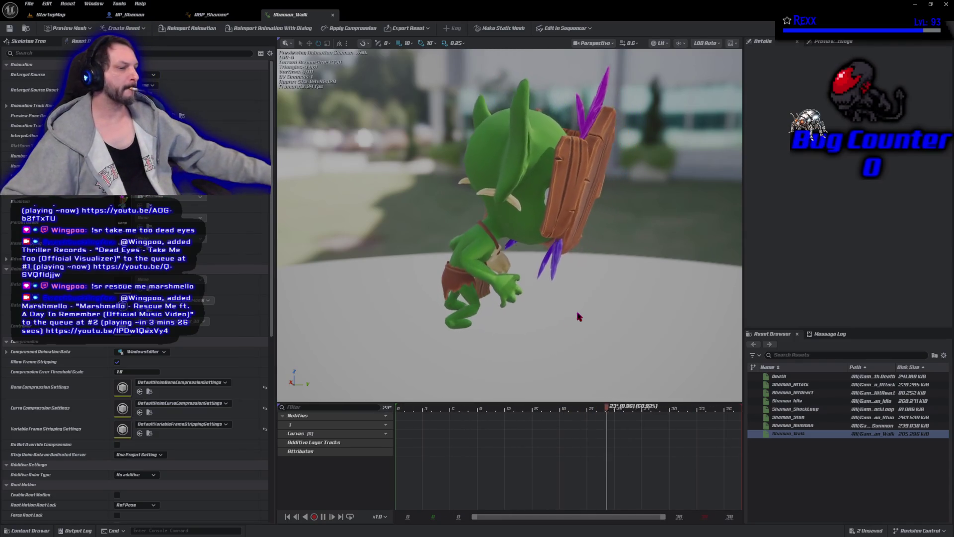
click(24, 531)
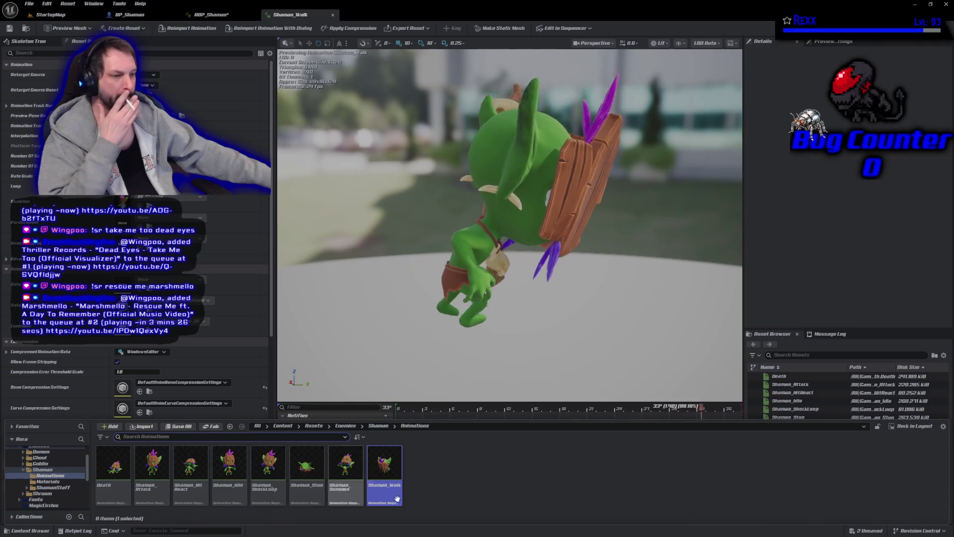
key(alt+Left)
key(alt+Left)
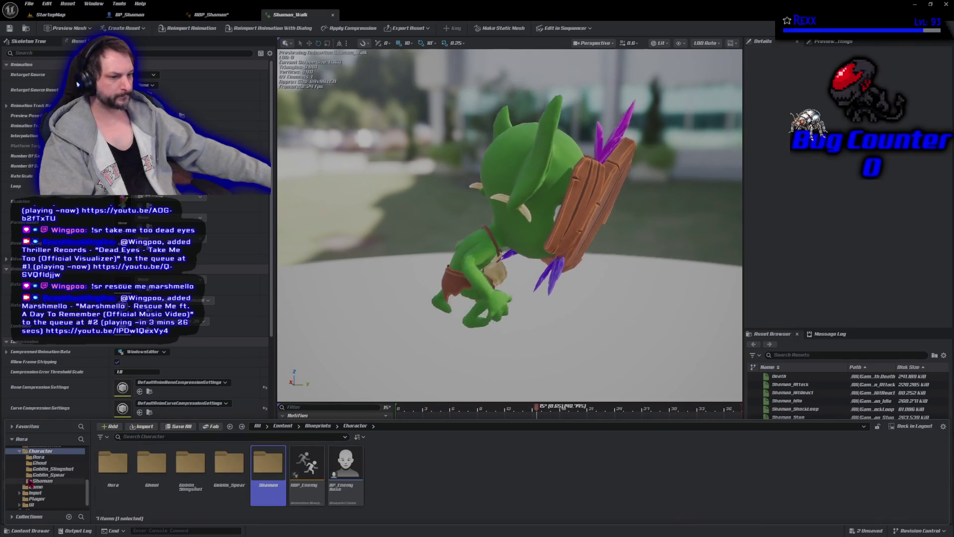
scroll(31, 481, down, 5)
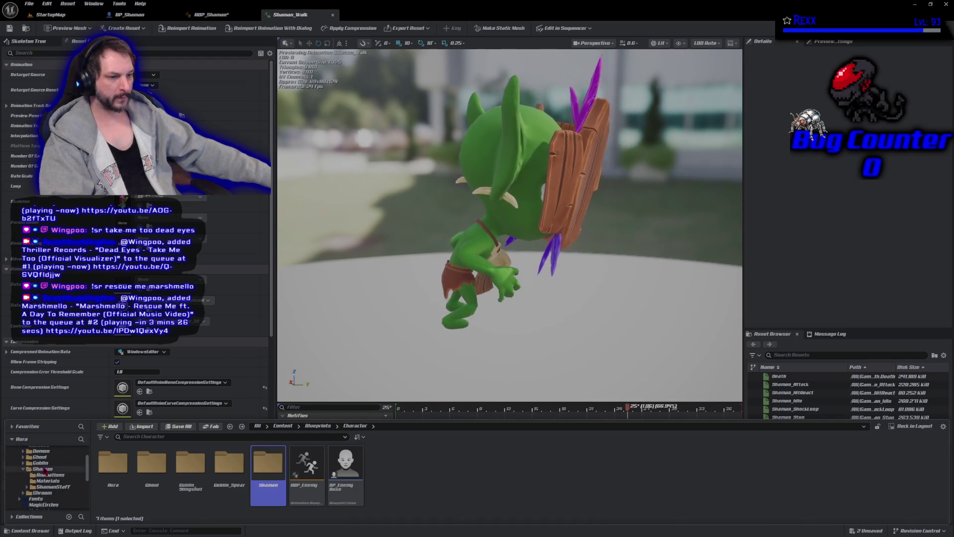
click(40, 462)
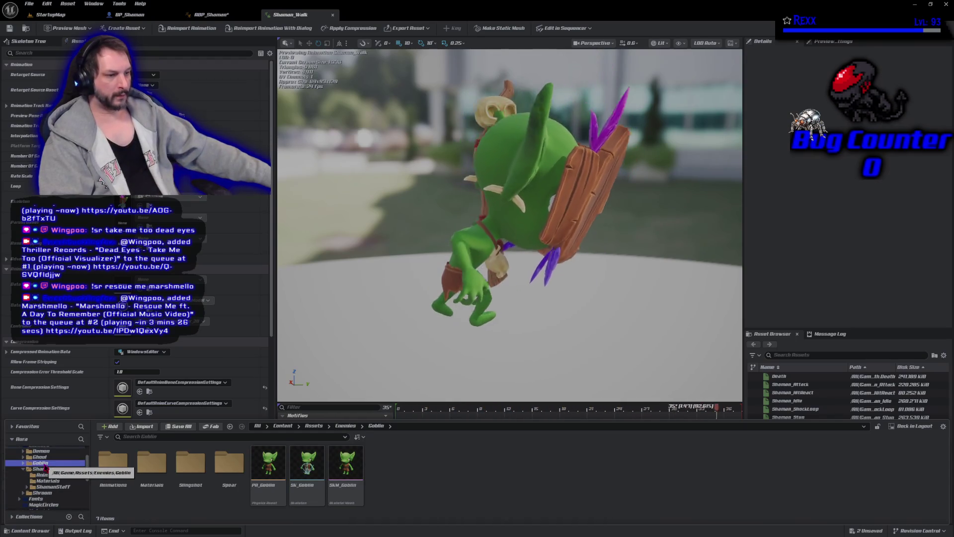
double_click(152, 475)
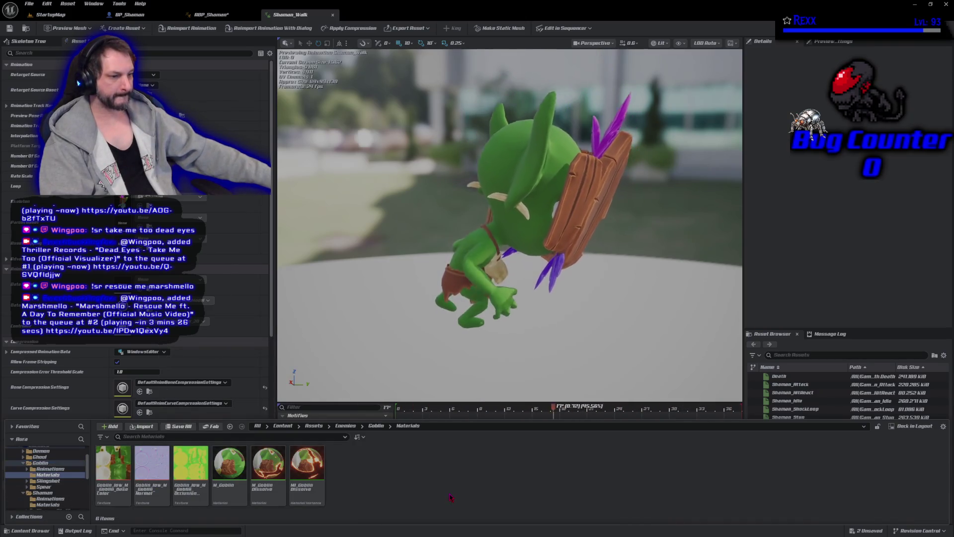
click(102, 483)
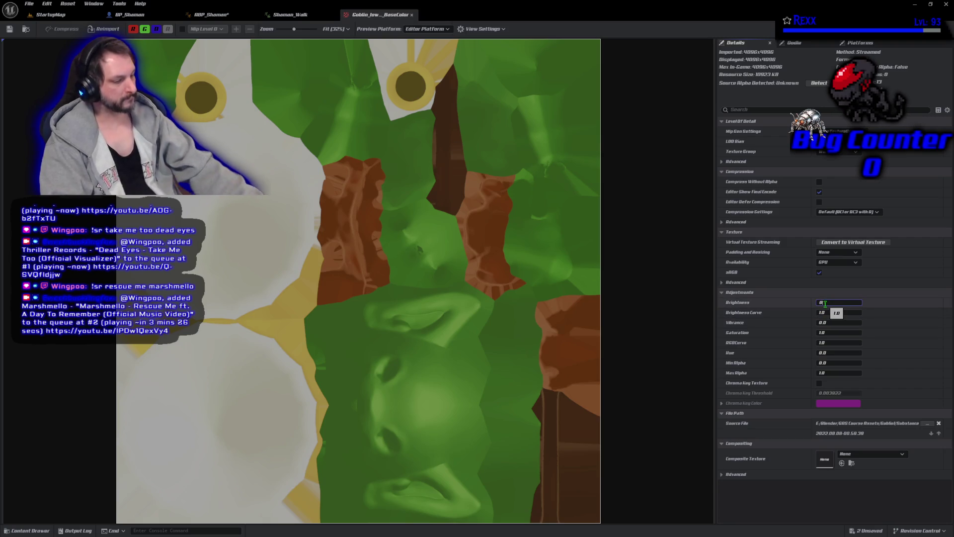
Try a BaseColor texture Brightness of 0.25 and check the goblin in StartupMap.
key(Return)
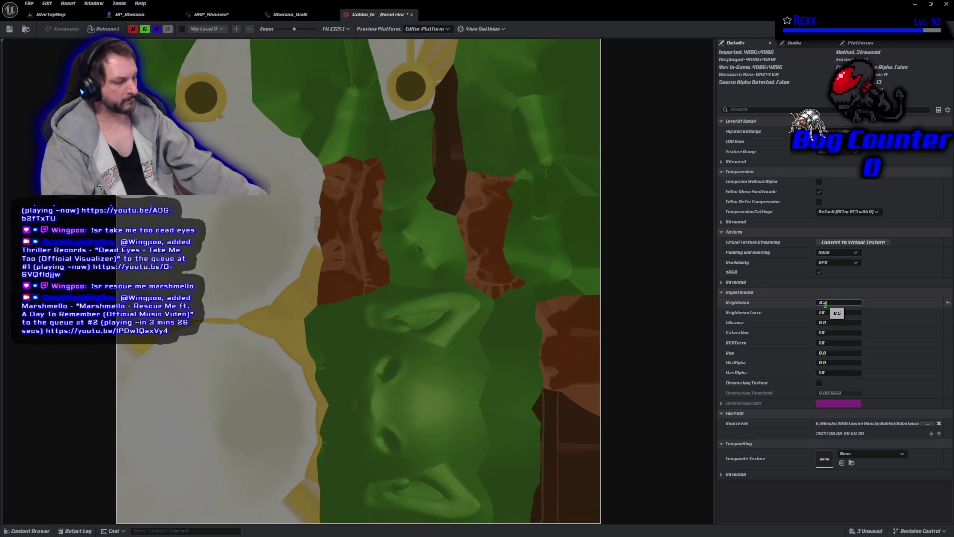
text(5)
key(Return)
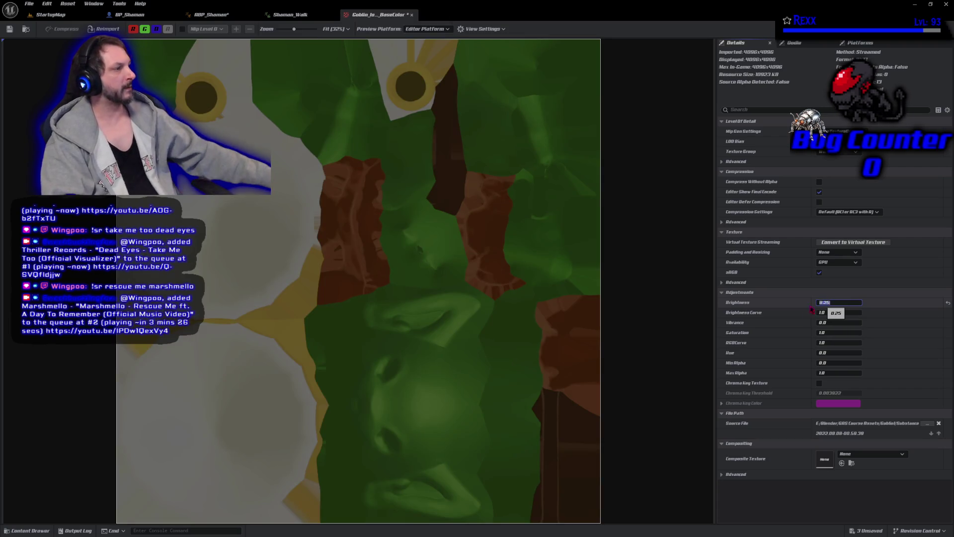
click(50, 16)
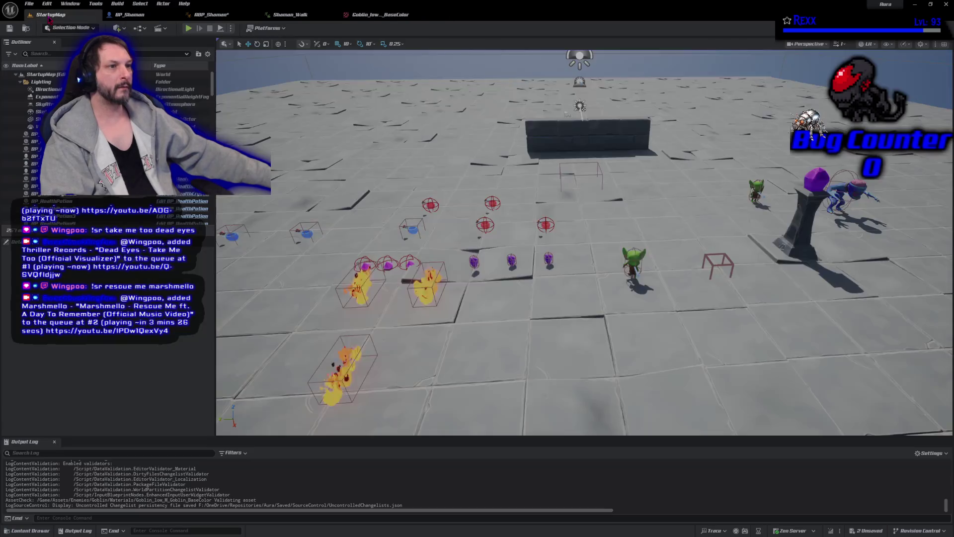
mouse_move(431, 231)
mouse_down()
mouse_move(430, 198)
mouse_move(438, 219)
mouse_move(492, 224)
mouse_move(505, 184)
mouse_move(561, 252)
mouse_move(383, 192)
mouse_up()
Reset the texture Brightness to 1.0, then try and reset Saturation and the RGB curve.
click(300, 18)
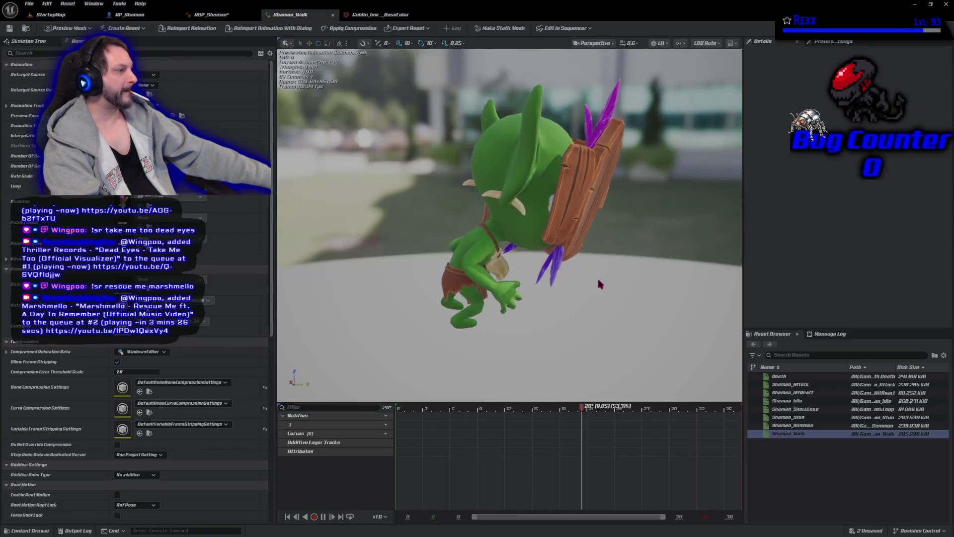
click(380, 14)
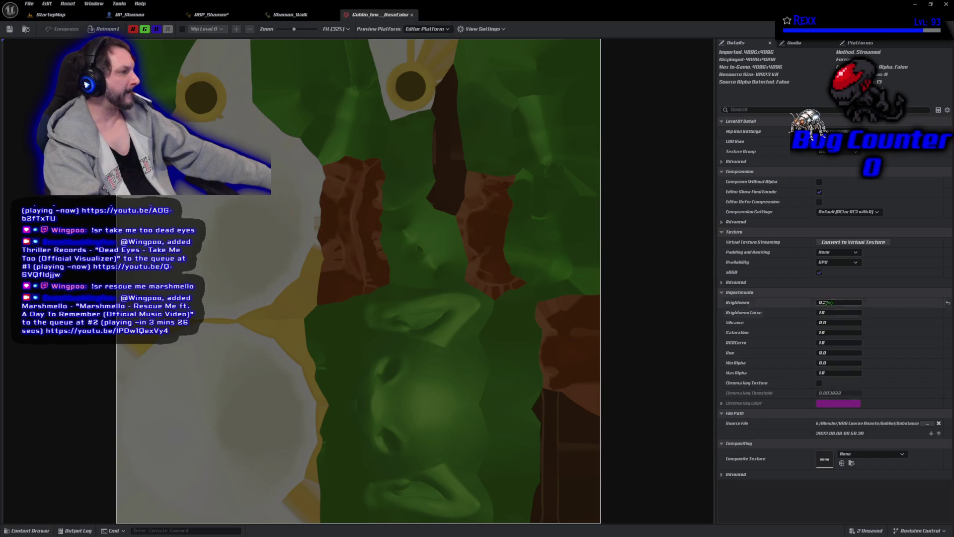
click(948, 302)
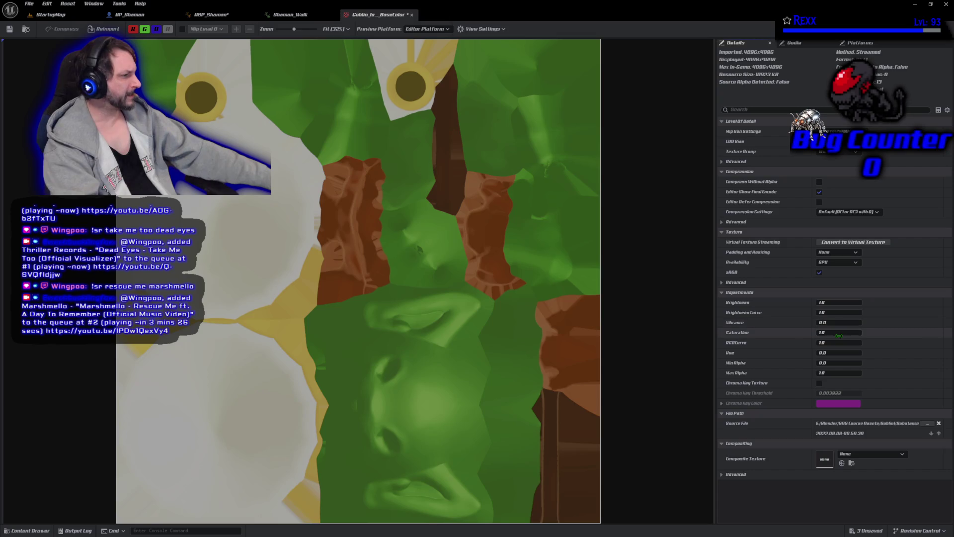
drag(840, 333, 838, 335)
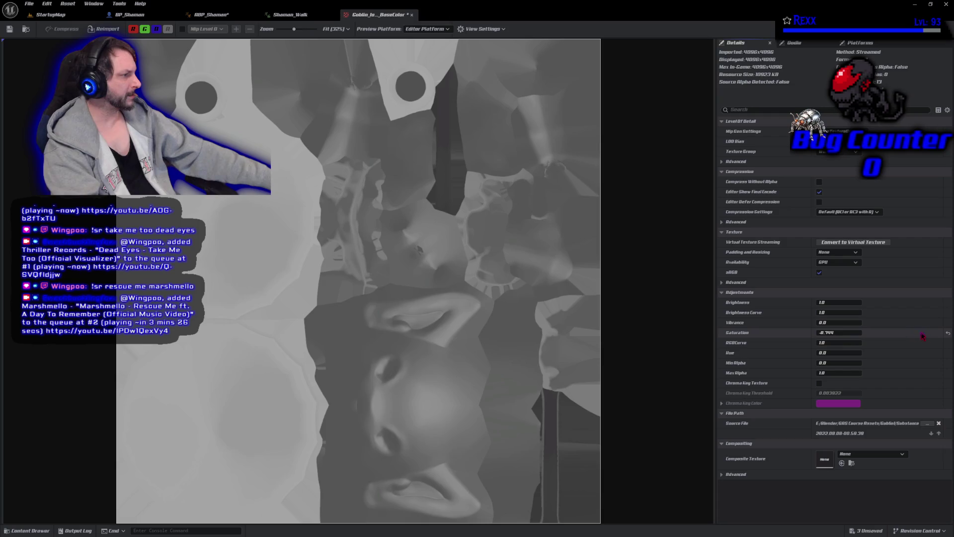
click(949, 334)
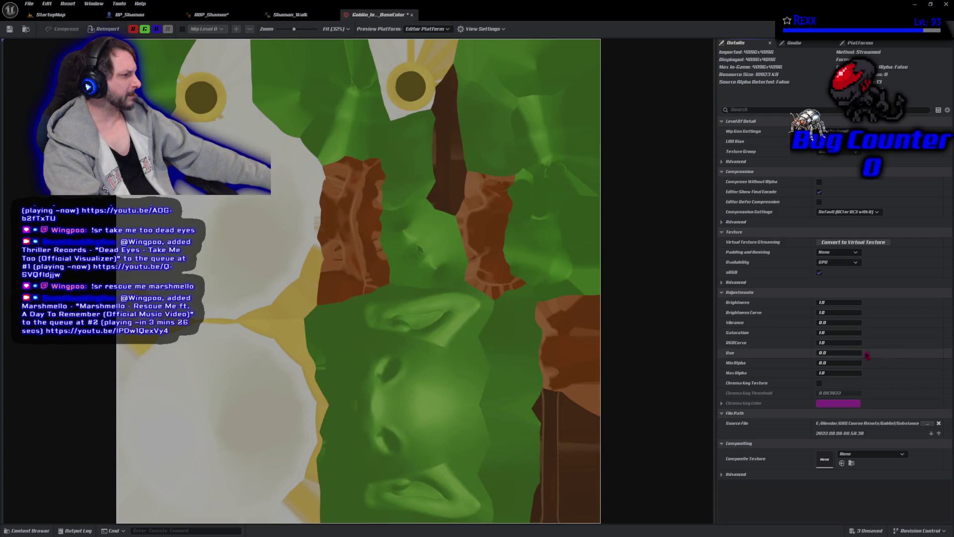
drag(825, 343, 822, 343)
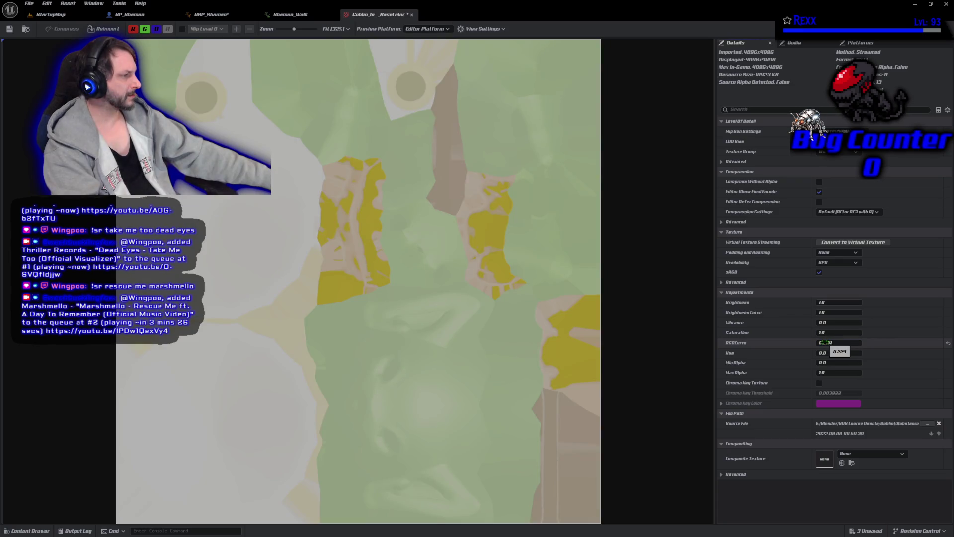
click(948, 345)
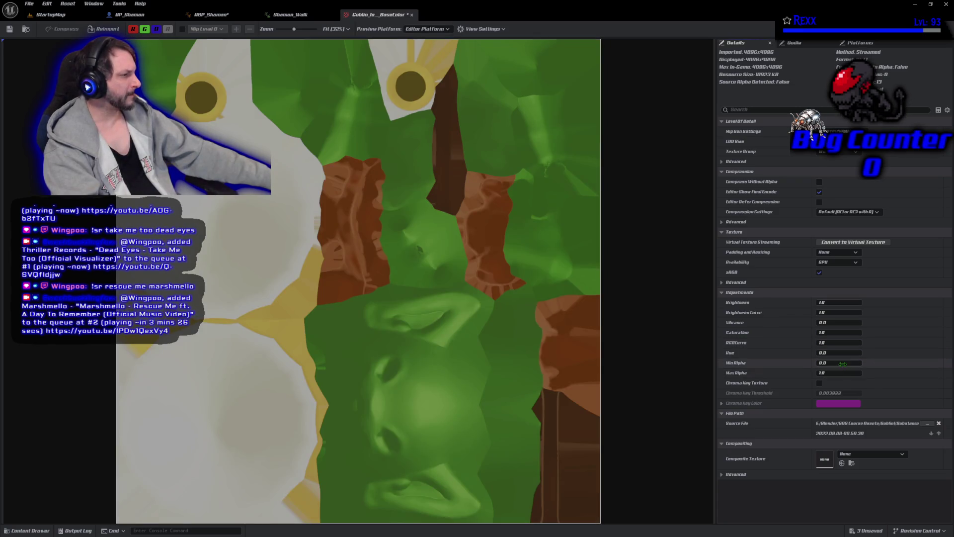
Shift the texture Hue to about 141 for a purple goblin, save, and view it in StartupMap.
drag(831, 353, 835, 354)
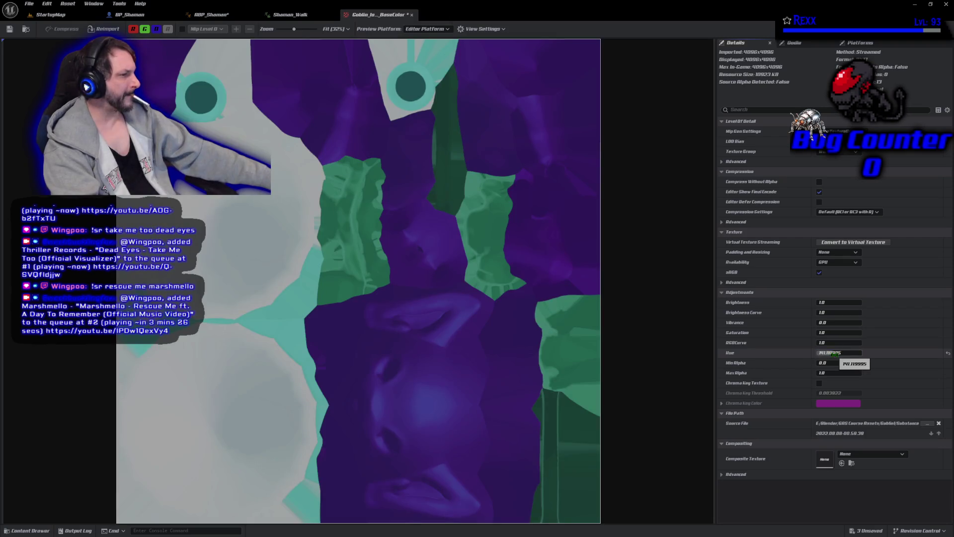
click(10, 29)
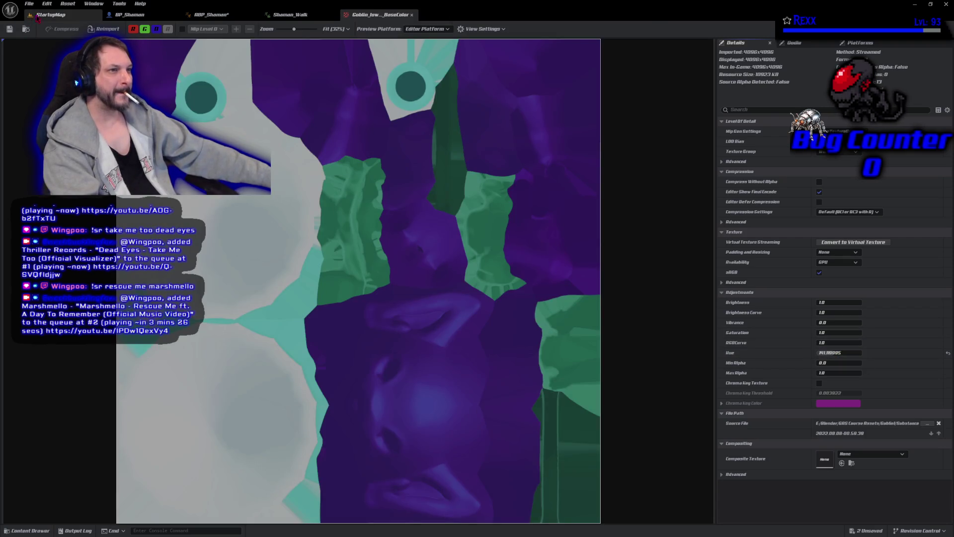
click(50, 14)
key(f)
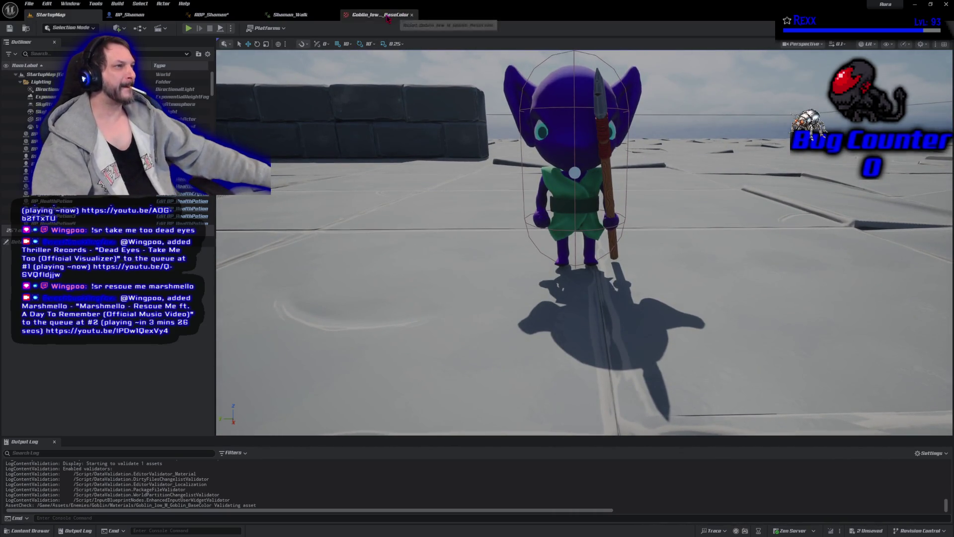
Float the texture editor beside StartupMap and test a teal hue before resetting to green.
click(405, 14)
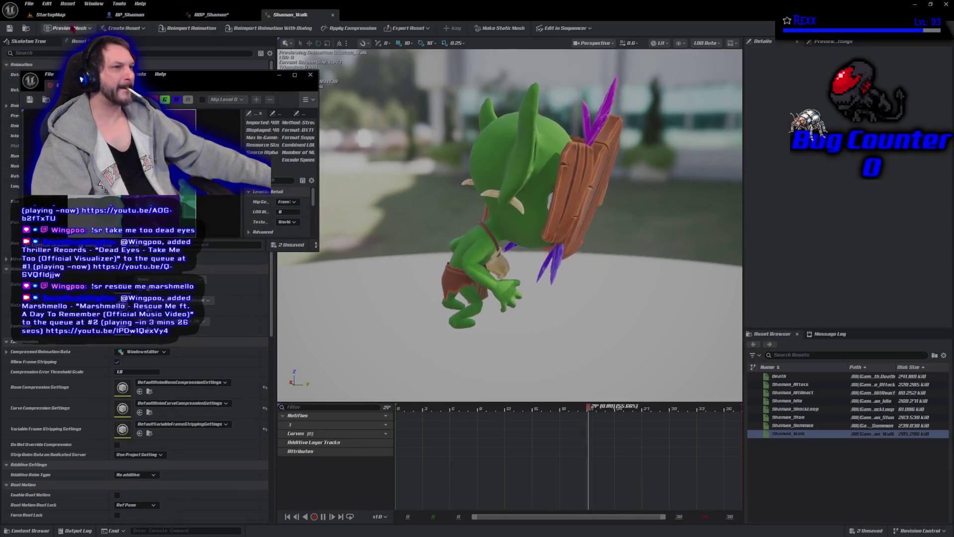
click(54, 16)
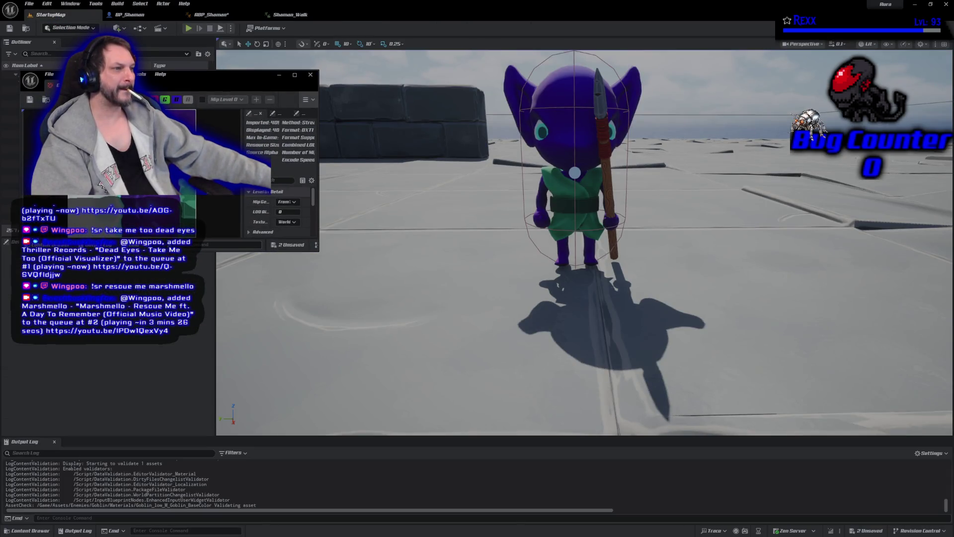
drag(294, 252, 293, 440)
scroll(294, 357, down, 1)
scroll(293, 357, down, 2)
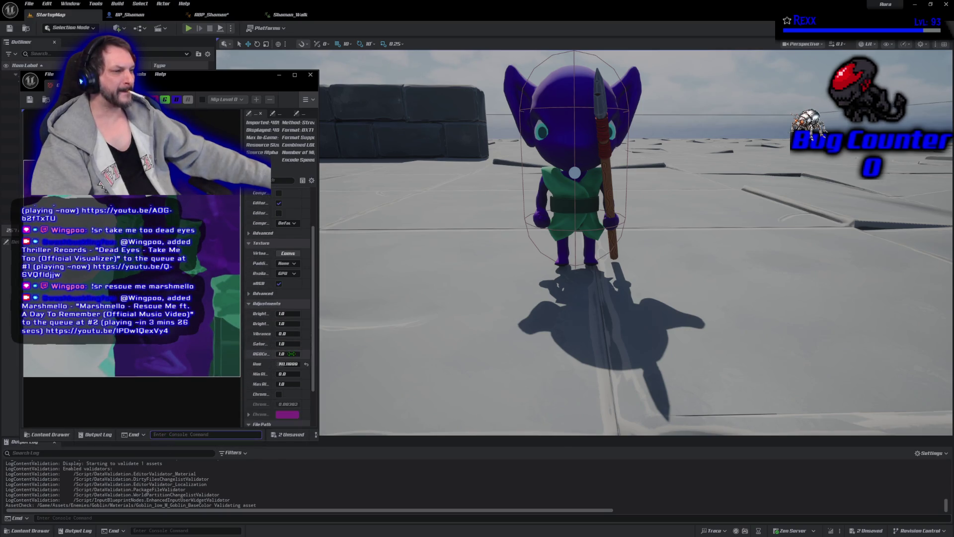
click(307, 365)
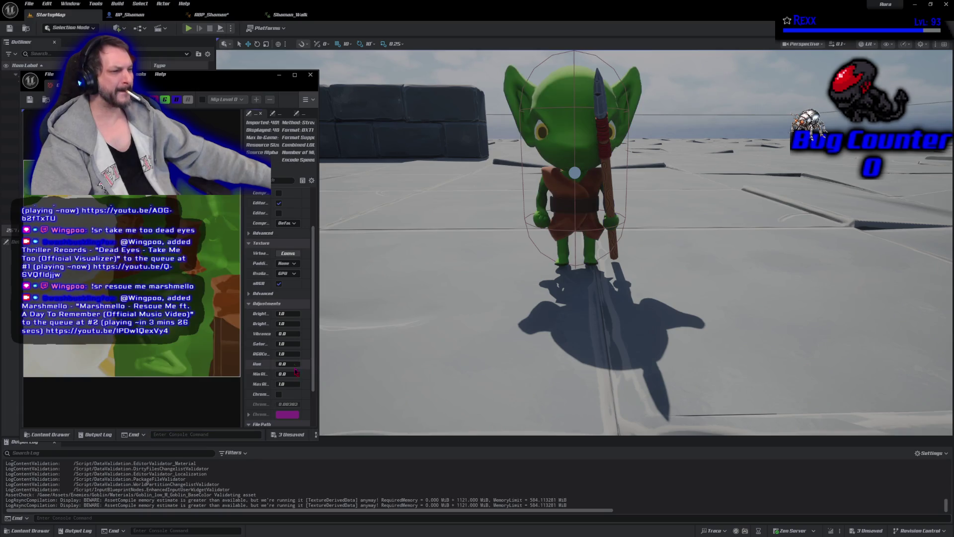
drag(288, 364, 308, 369)
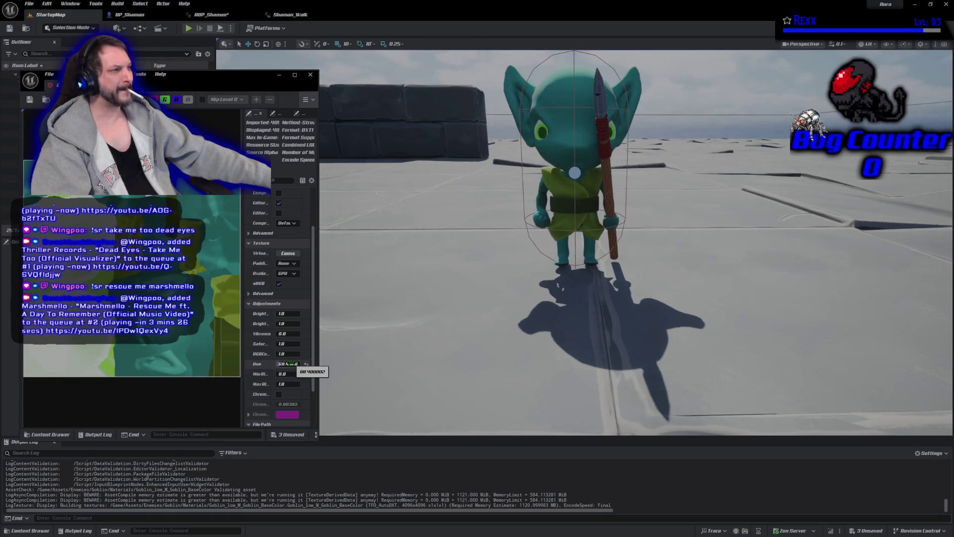
click(307, 366)
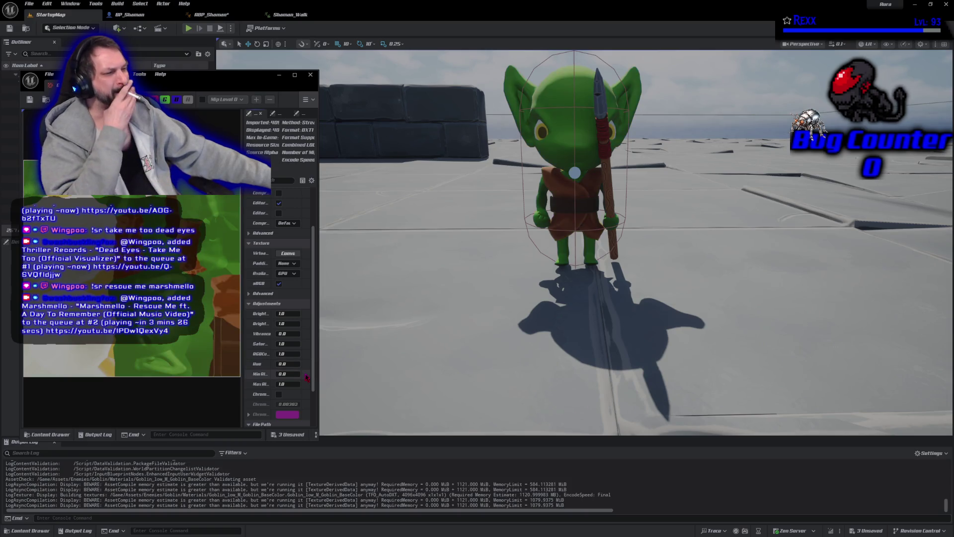
Widen the texture details panel and try Hue values 18 and about 25.
scroll(286, 391, down, 2)
scroll(286, 391, down, 1)
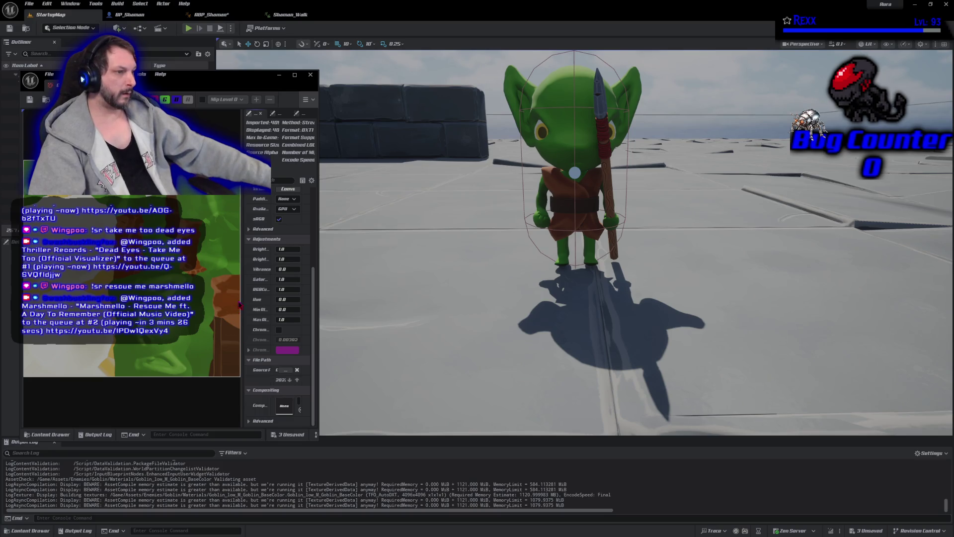
drag(244, 298, 230, 298)
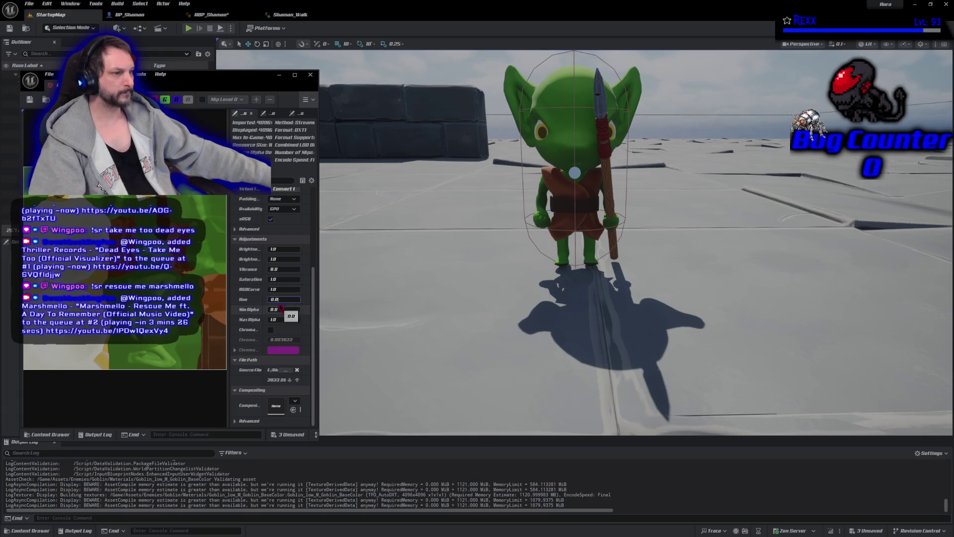
click(278, 309)
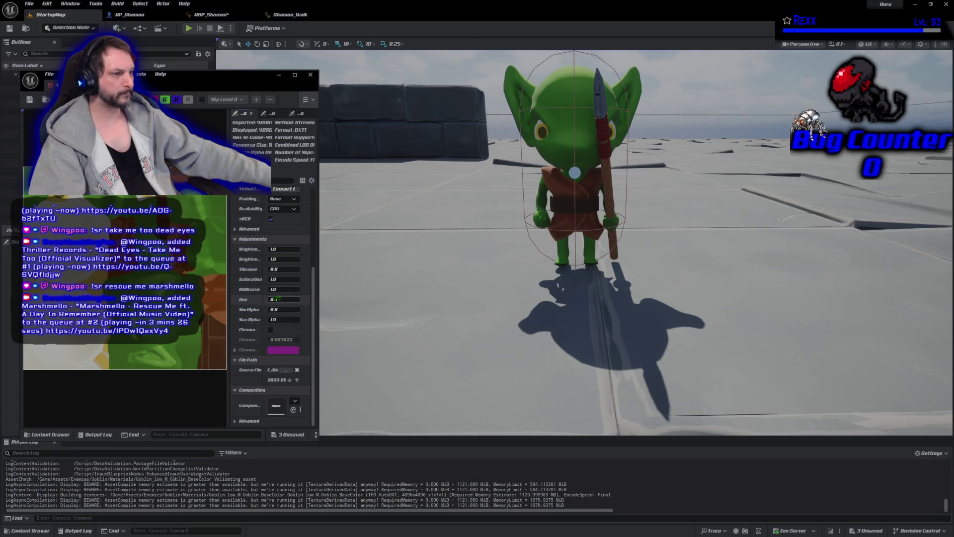
key(Return)
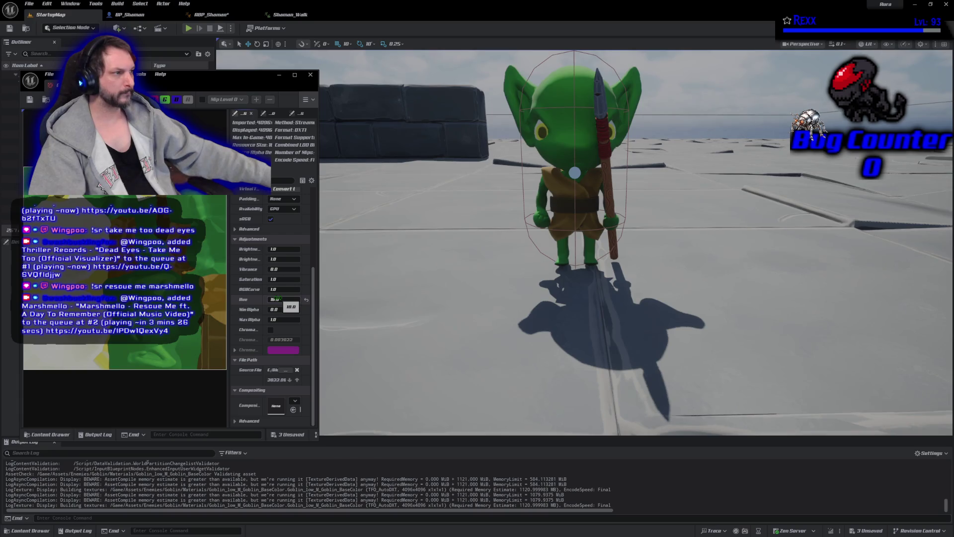
drag(282, 299, 279, 299)
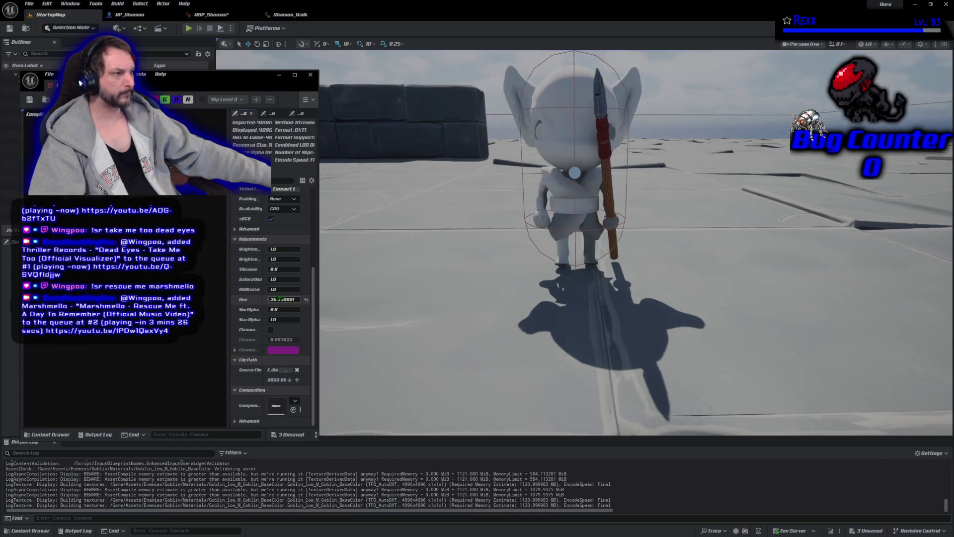
Try Hue values 50, 25, 2.0 and 0 on the goblin texture.
click(279, 299)
text(50)
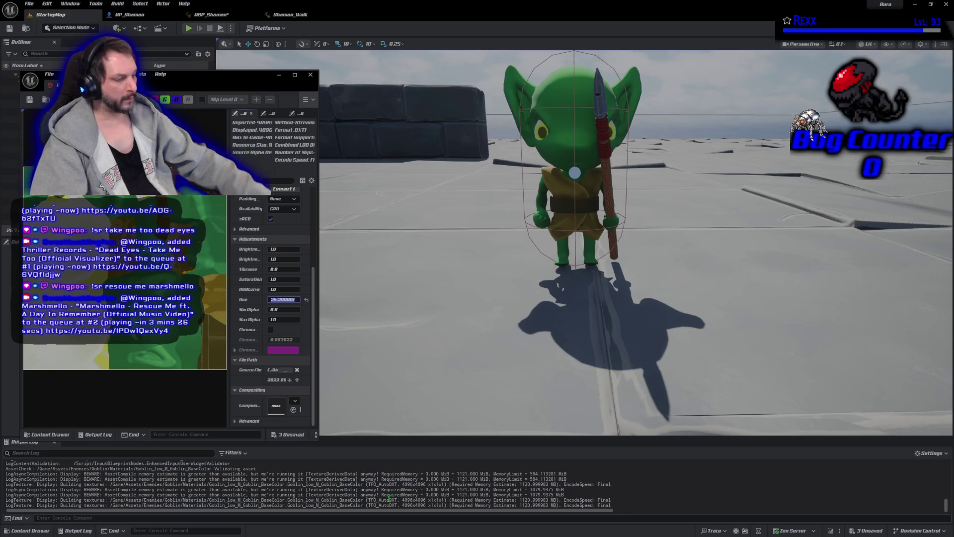
key(Return)
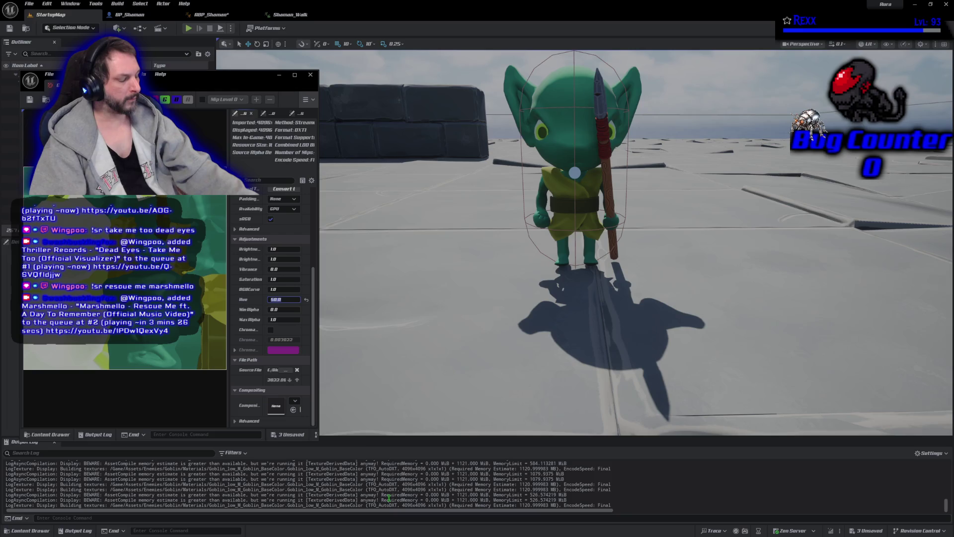
text(2)
key(Return)
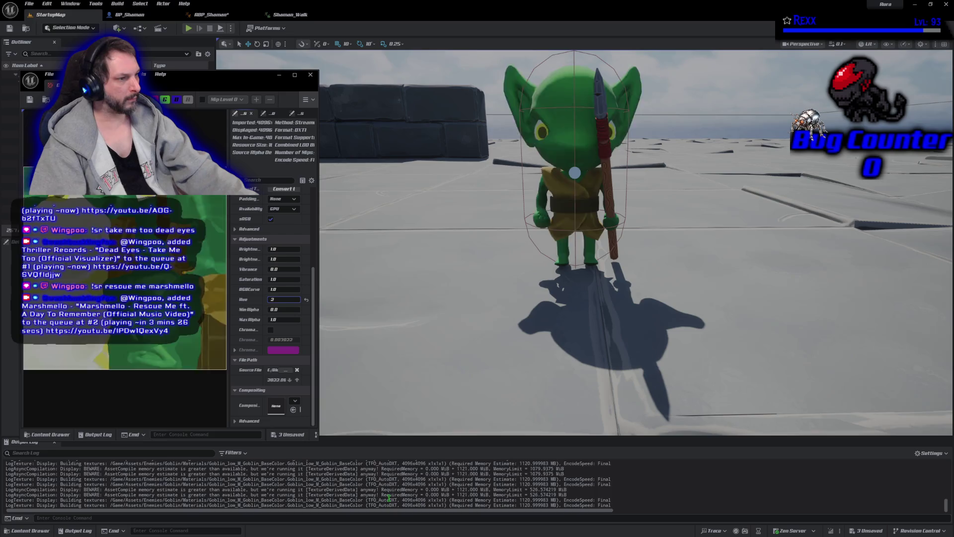
key(Return)
text(0)
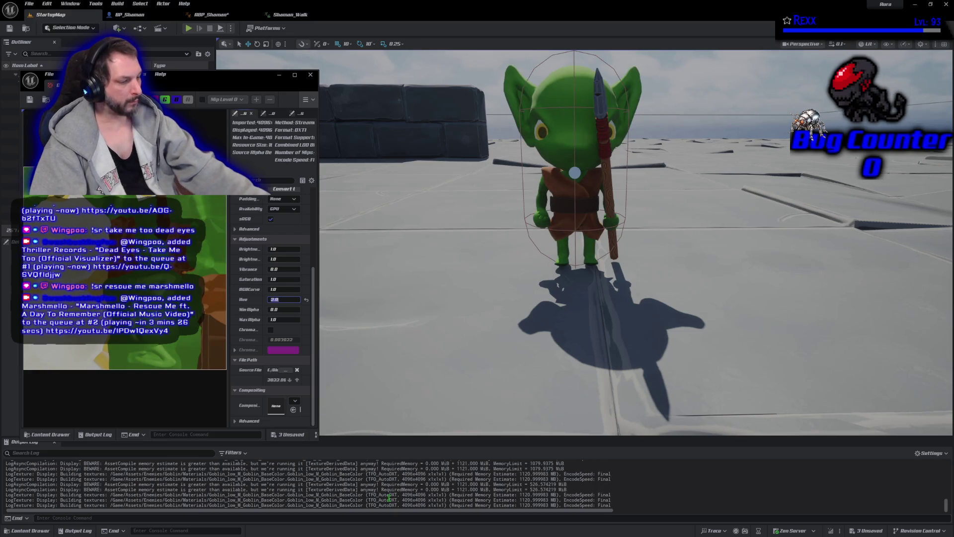
key(Return)
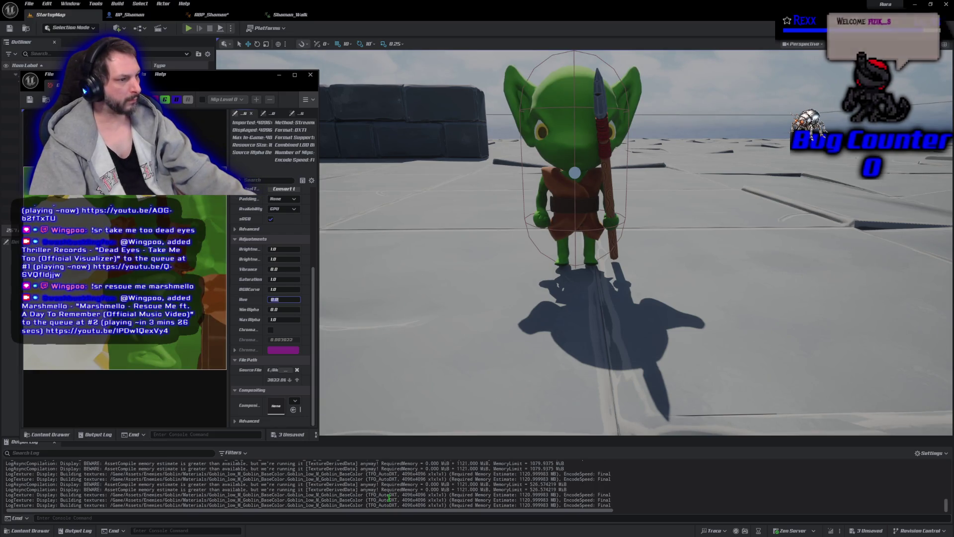
Try Hue 20, 100 (blue goblin), 50 and 75 (teal goblin).
key(Return)
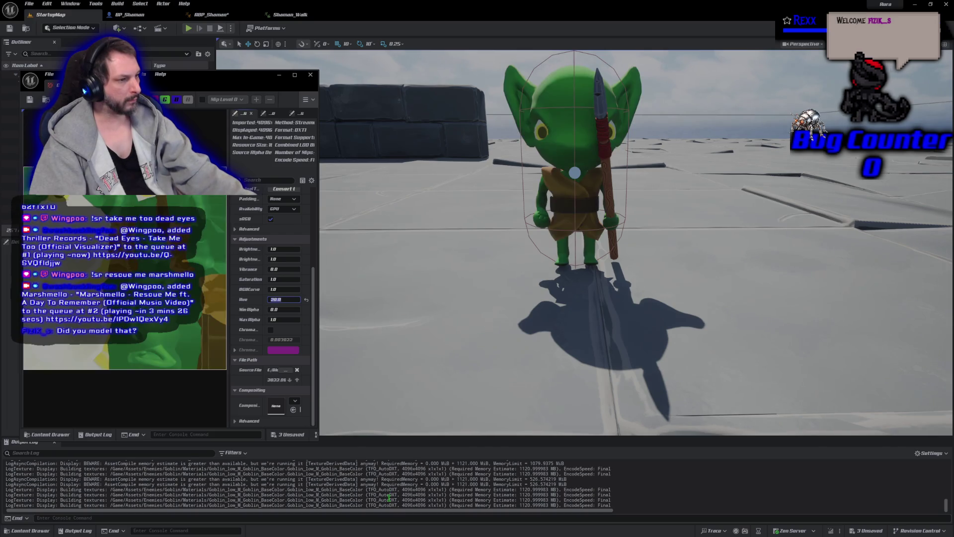
key(Return)
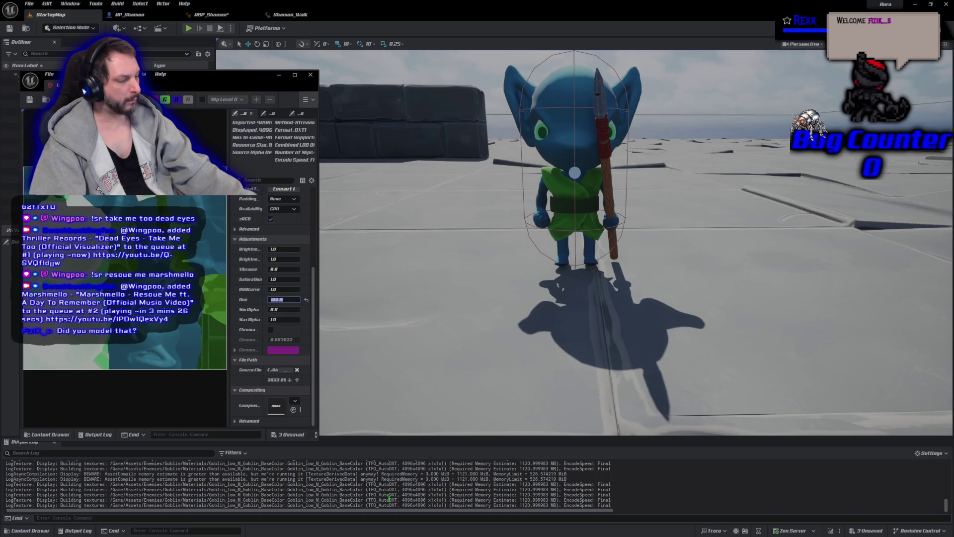
key(Return)
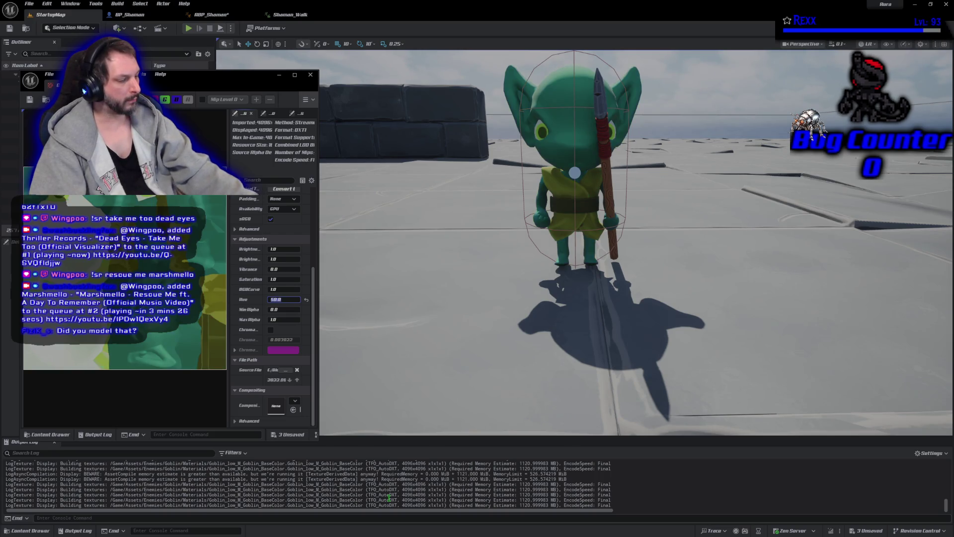
text(75)
key(Return)
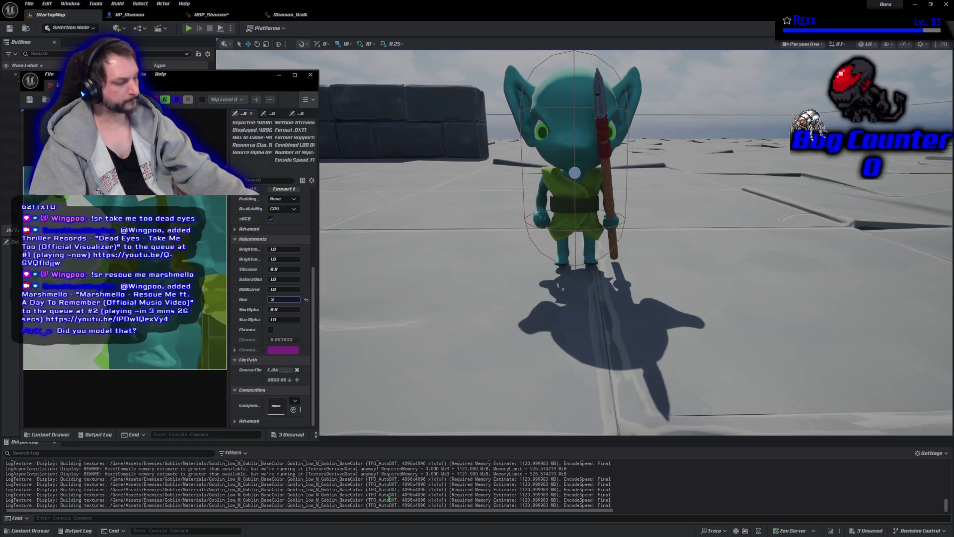
Bring Hue down through 30 and 10 to 1, returning the goblin to green.
text(0.0)
key(Return)
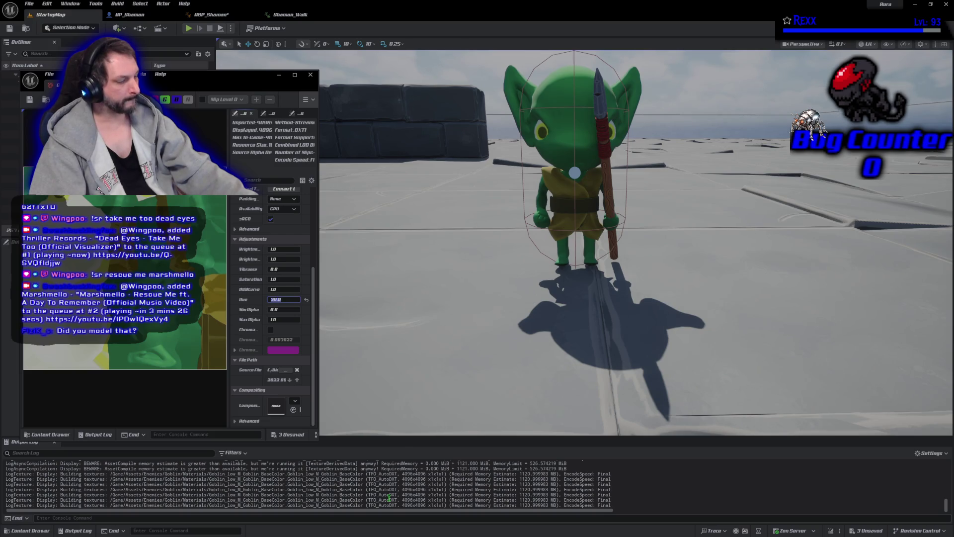
key(Return)
text(1)
key(Return)
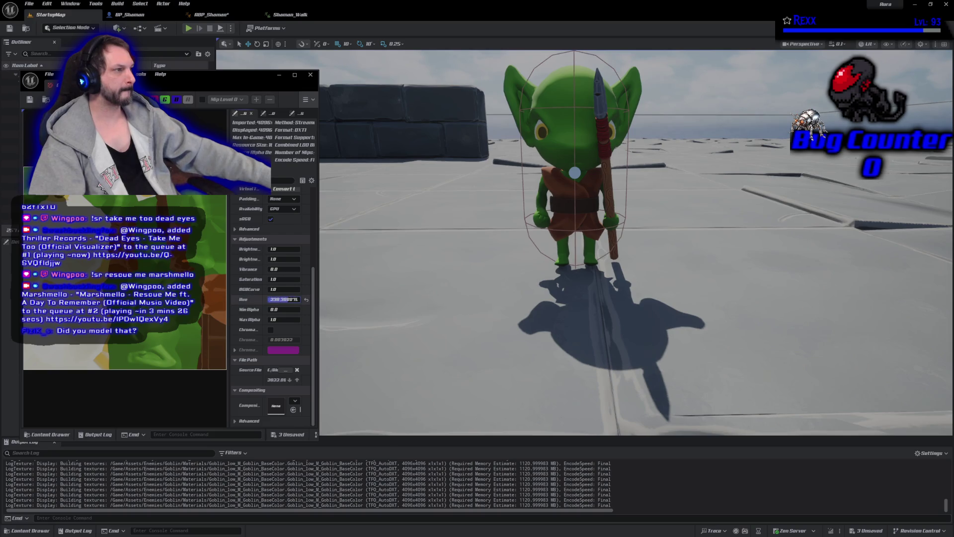
Try hue shifts of 300, 320 and 325 on the goblin's base colour texture.
drag(283, 300, 283, 301)
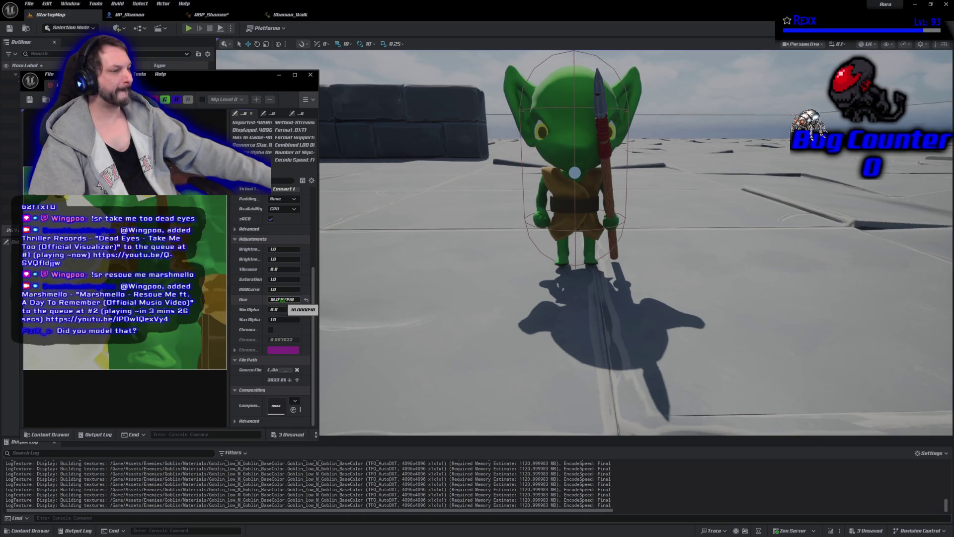
drag(282, 300, 282, 300)
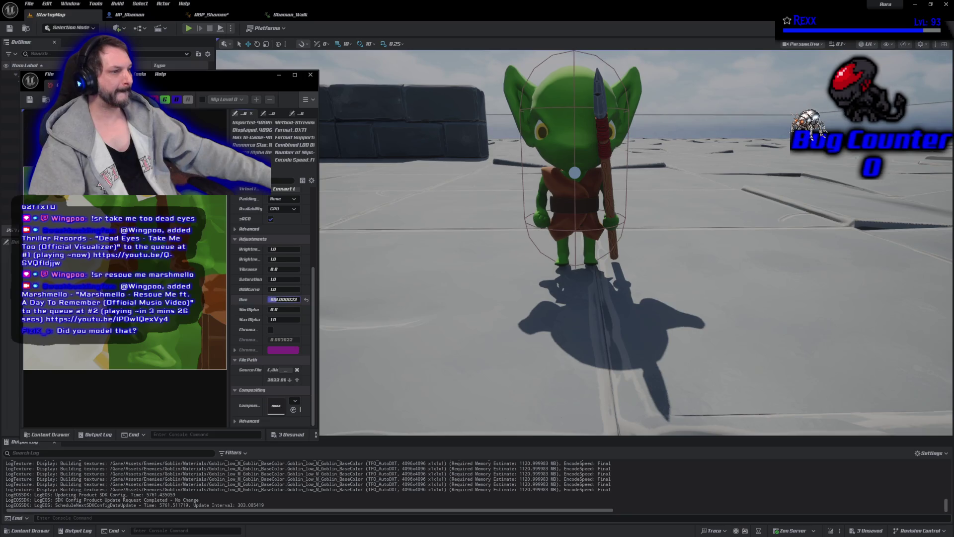
drag(274, 301, 298, 301)
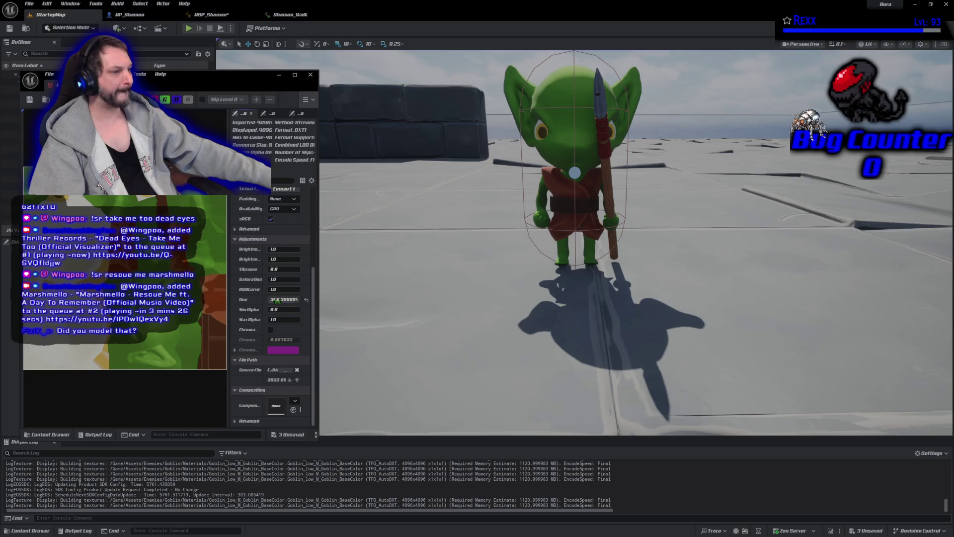
text(300)
key(Return)
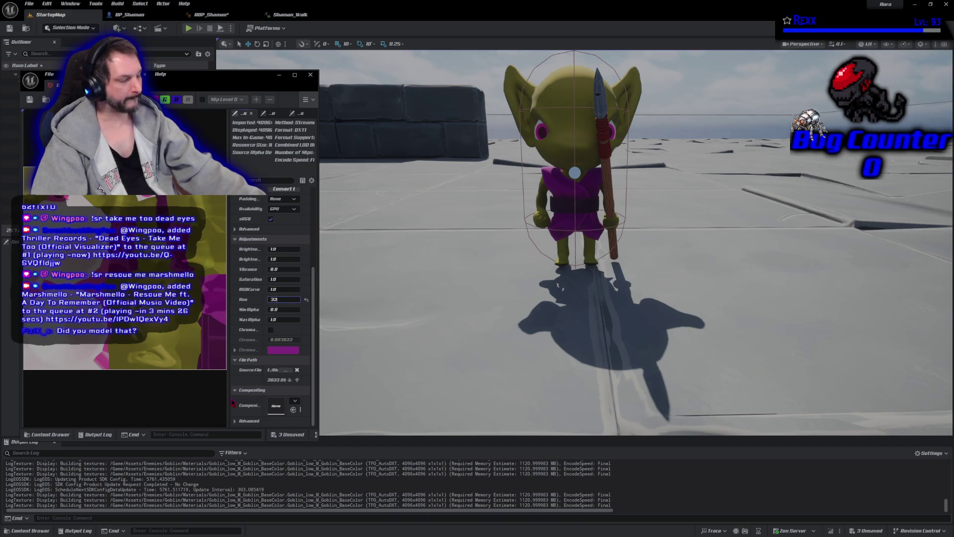
text(320)
key(Return)
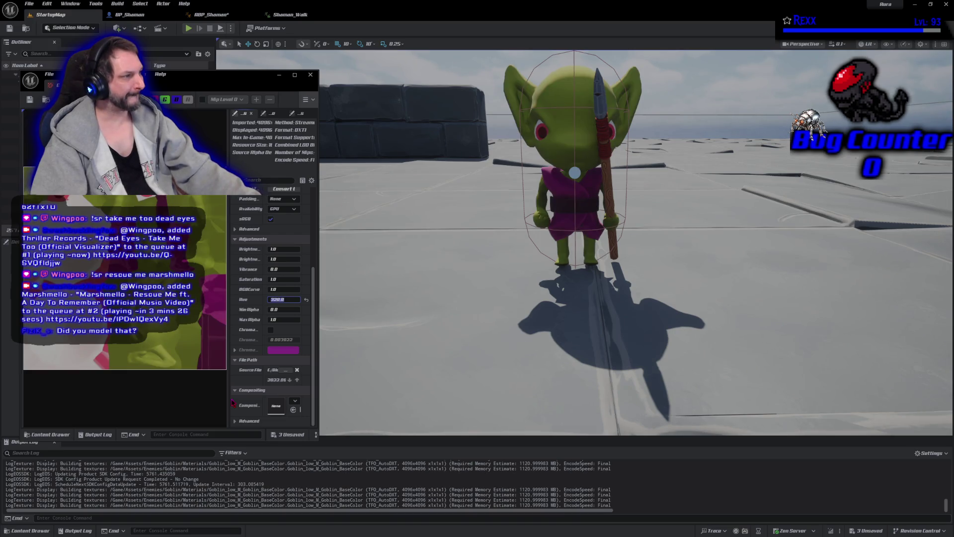
text(325)
key(Return)
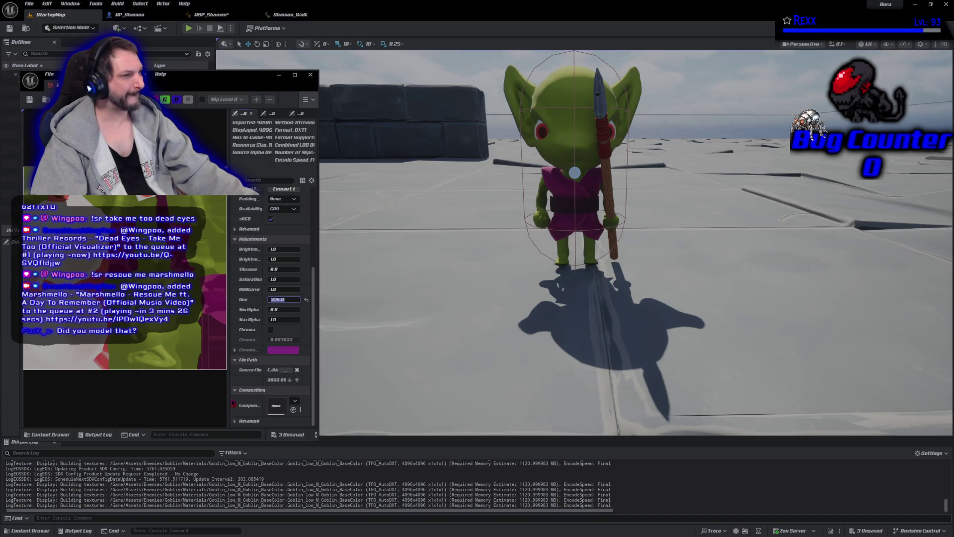
Reset the texture's Hue to 0.0 to restore the original green and brown colours.
click(307, 300)
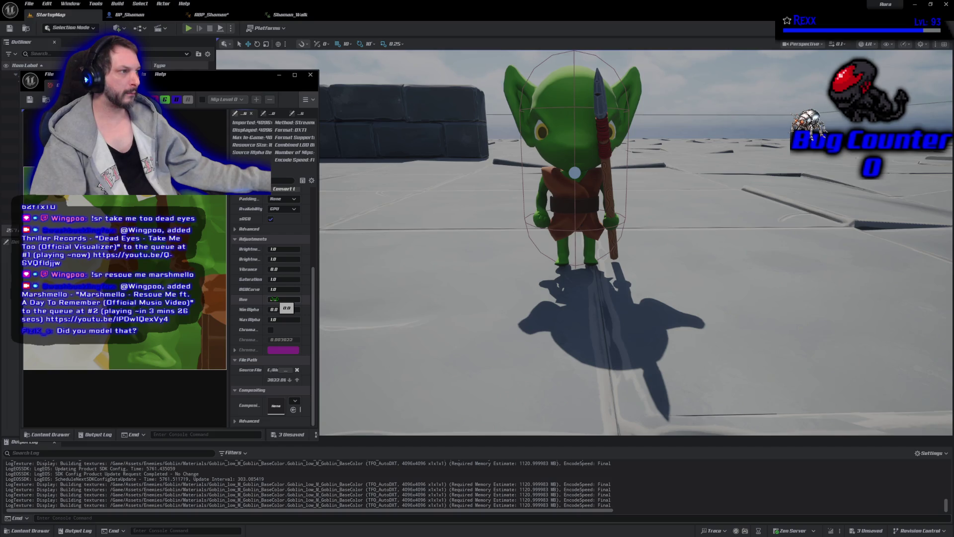
click(275, 299)
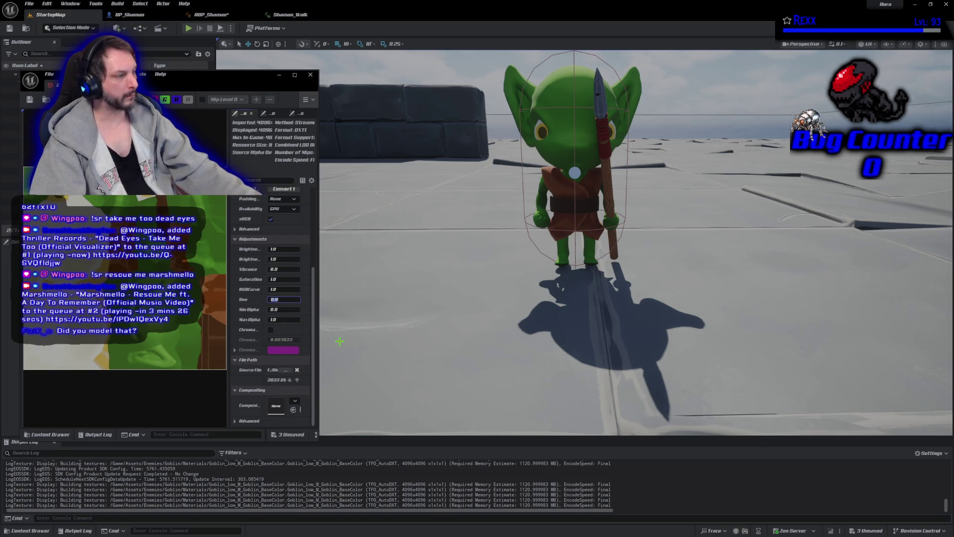
text(3000)
key(BackSpace)
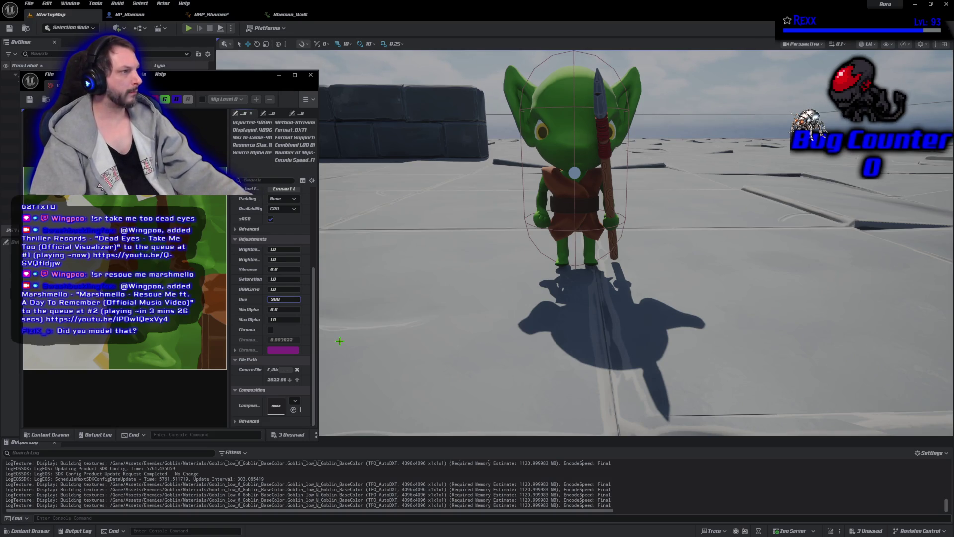
key(Return)
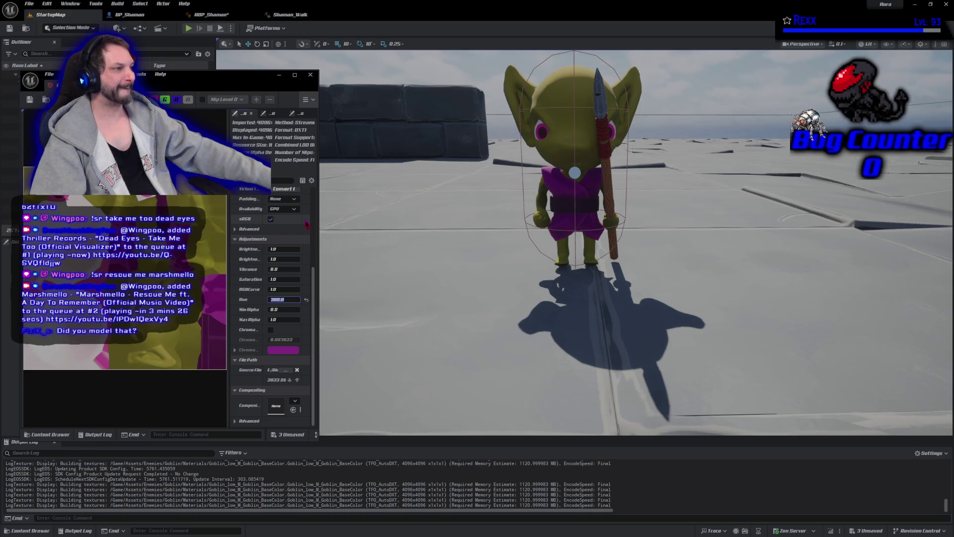
text(0)
key(Return)
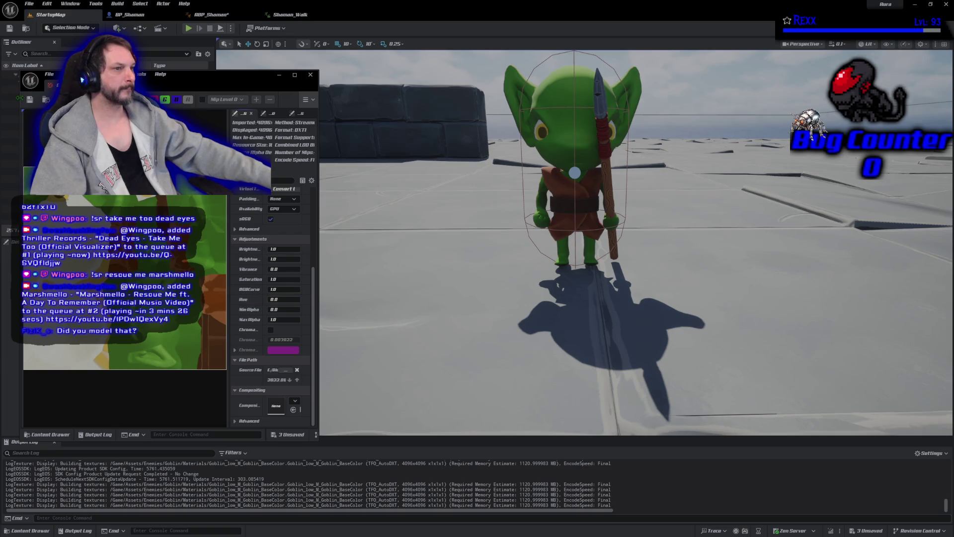
click(310, 75)
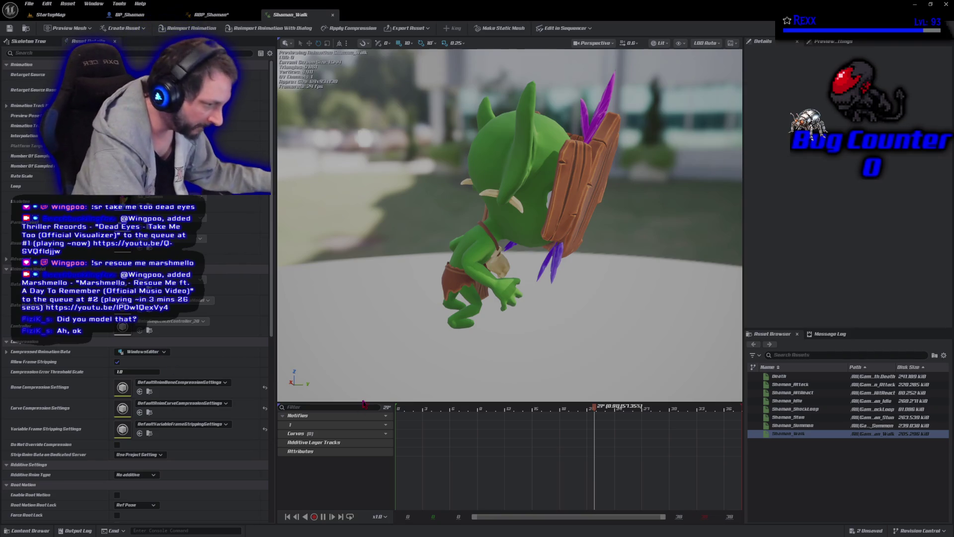
Orbit the Shaman_Walk preview to view the goblin's back, then return to StartupMap.
mouse_move(507, 333)
mouse_down()
mouse_move(552, 318)
mouse_move(602, 333)
mouse_move(696, 318)
mouse_move(705, 325)
mouse_move(671, 351)
mouse_up()
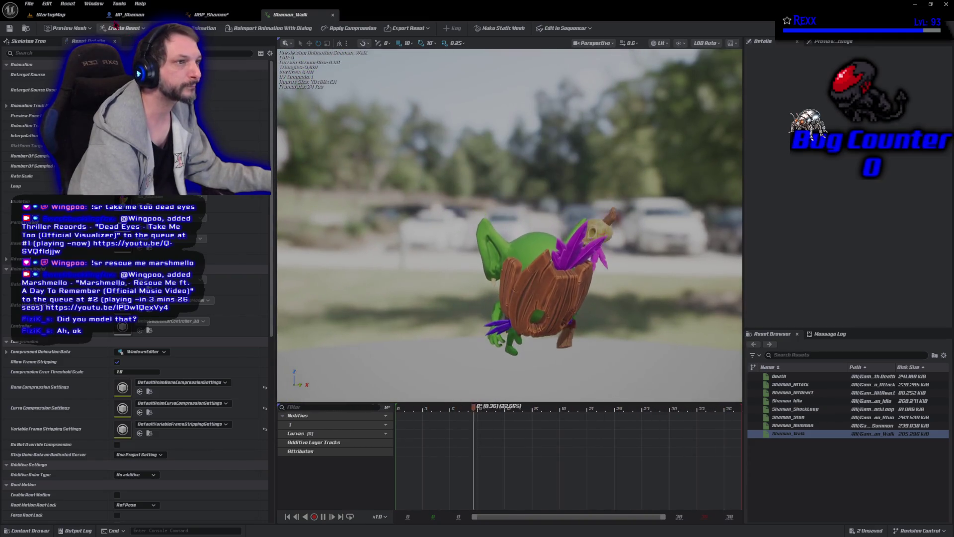
click(50, 14)
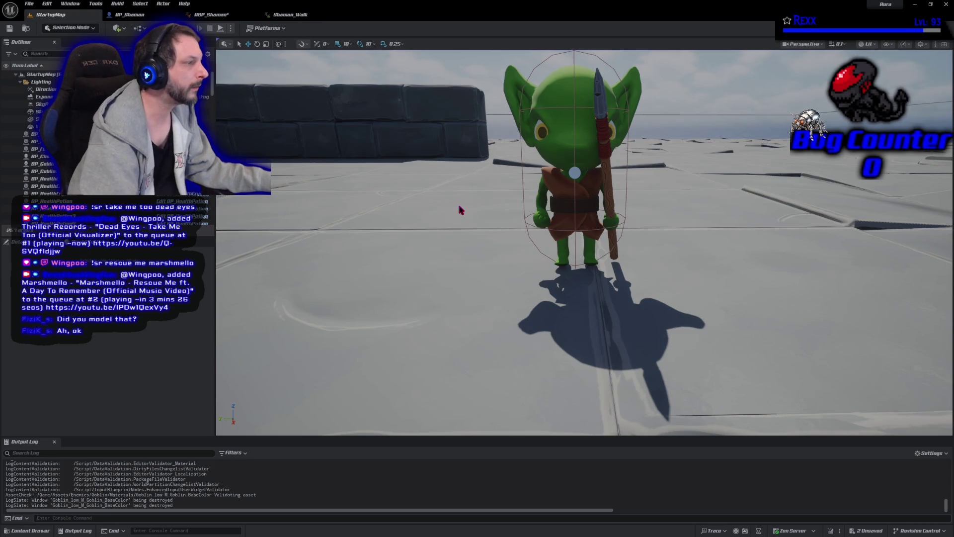
Start a Play-in-Editor session and move around casting fire bolts at the goblins.
key(alt+p)
click(470, 239)
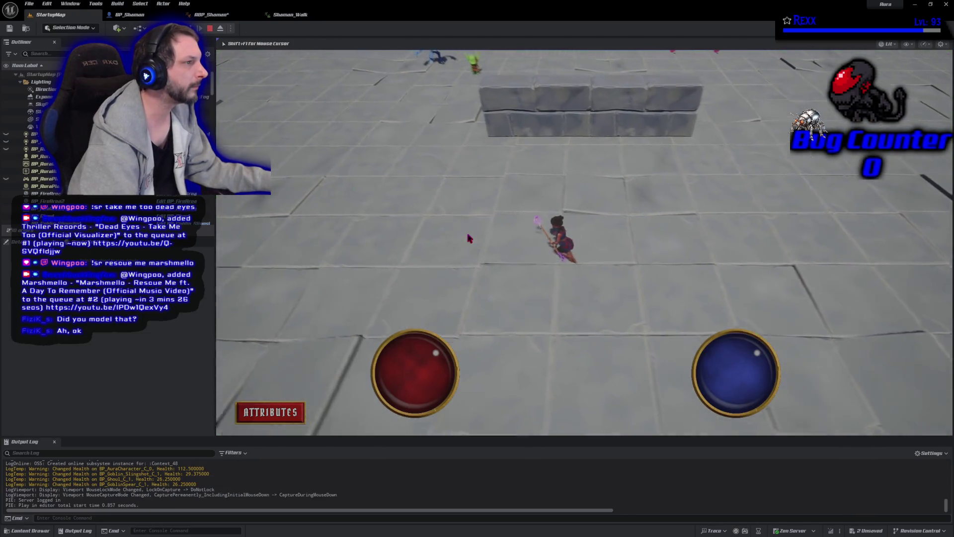
click(624, 149)
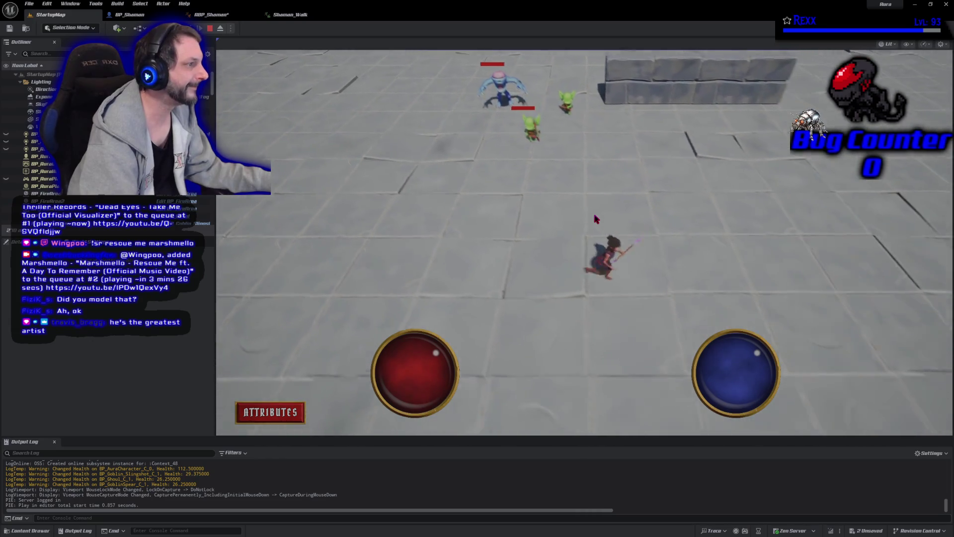
click(438, 135)
click(649, 404)
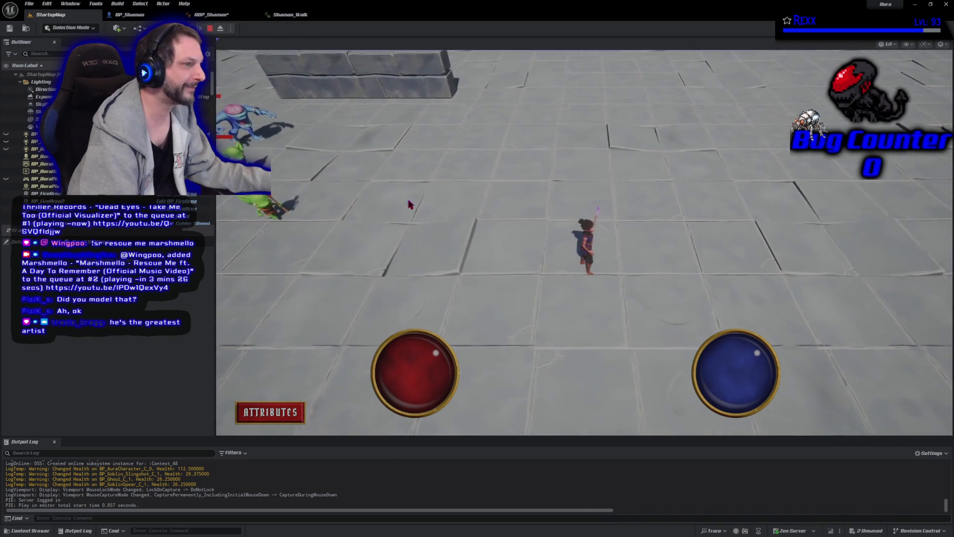
click(298, 209)
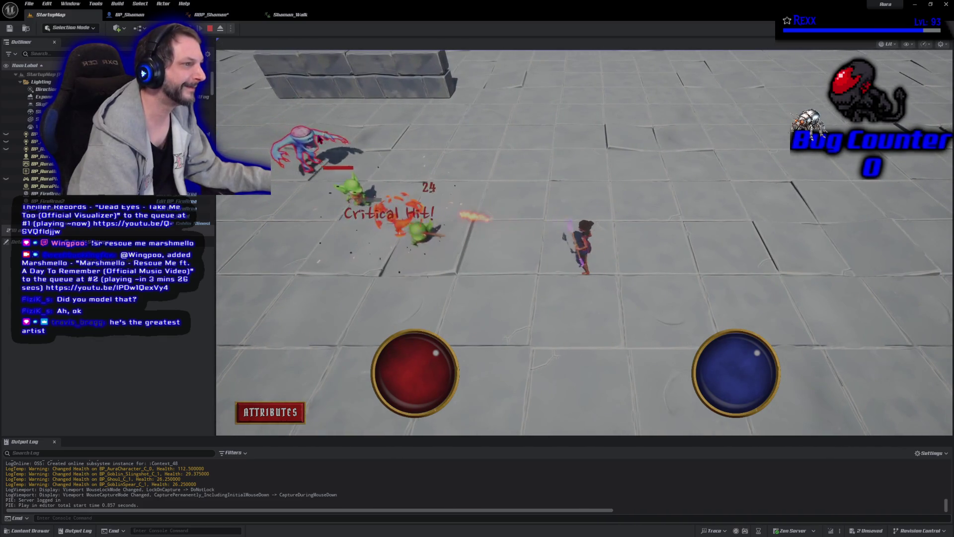
click(407, 225)
Keep firing bolts at the approaching goblin and ghoul, then end the playtest with Esc.
click(412, 225)
click(422, 230)
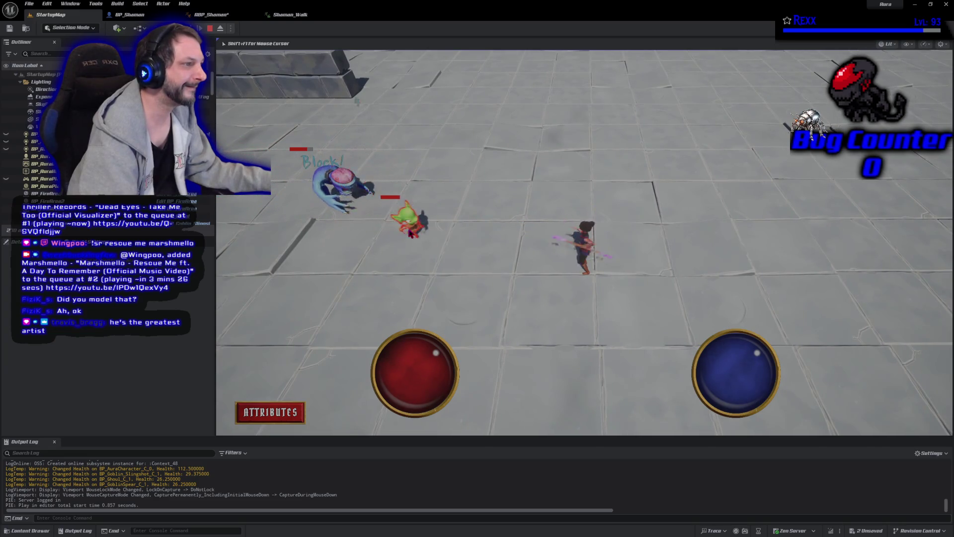
click(420, 247)
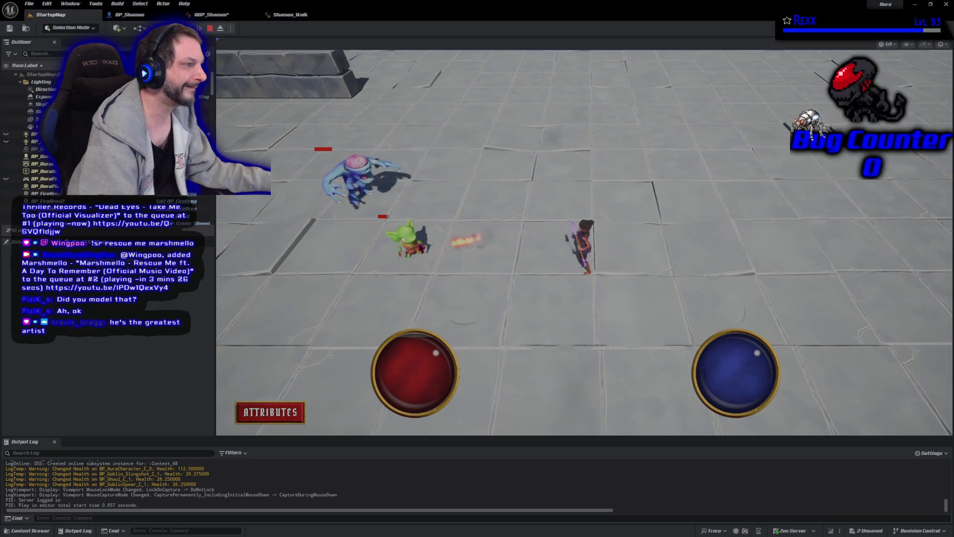
click(443, 214)
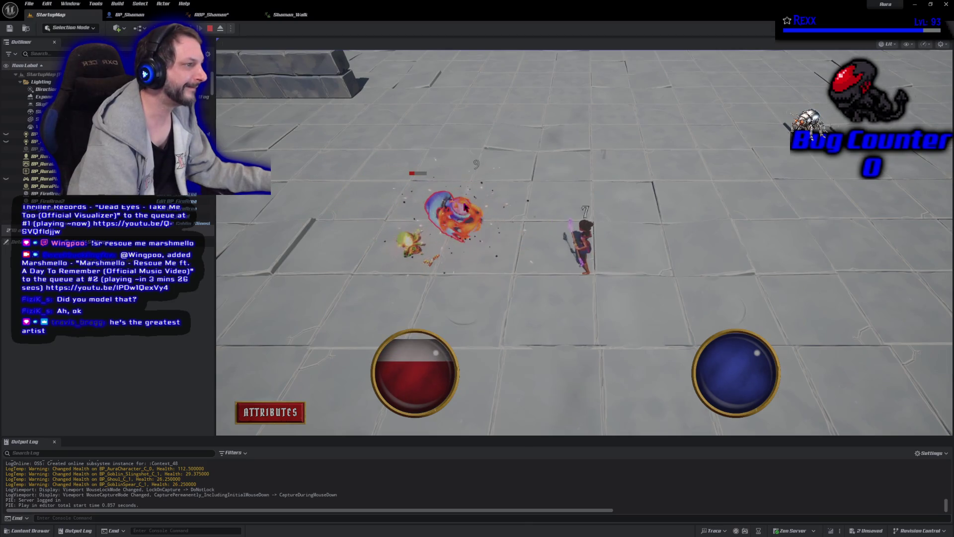
click(455, 213)
click(466, 213)
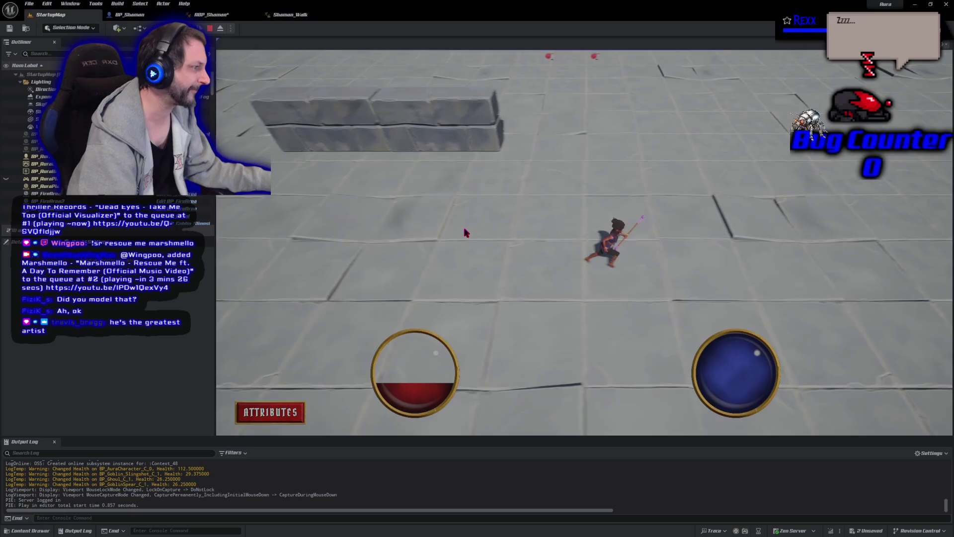
key(Escape)
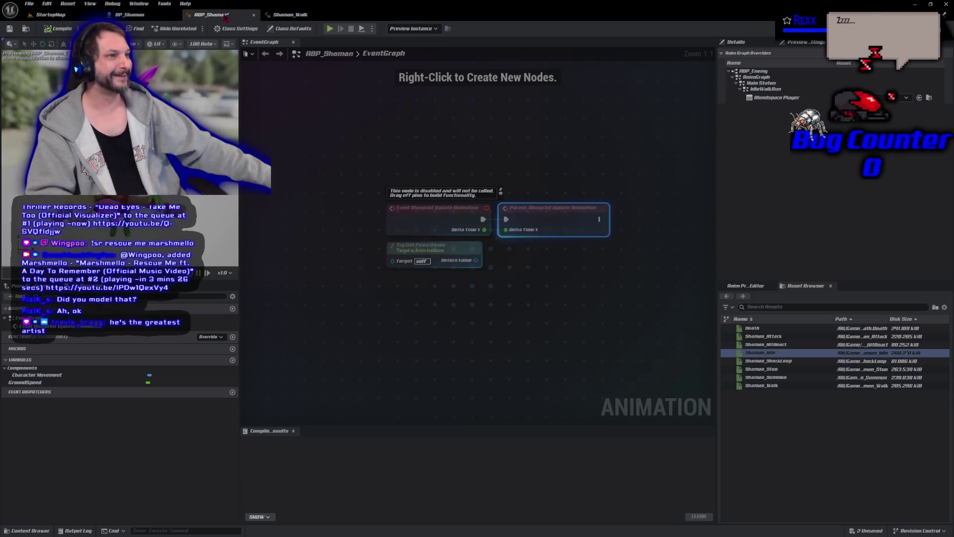
Save the ABP_Shaman animation blueprint from its EventGraph and show the content drawer.
click(211, 14)
click(6, 29)
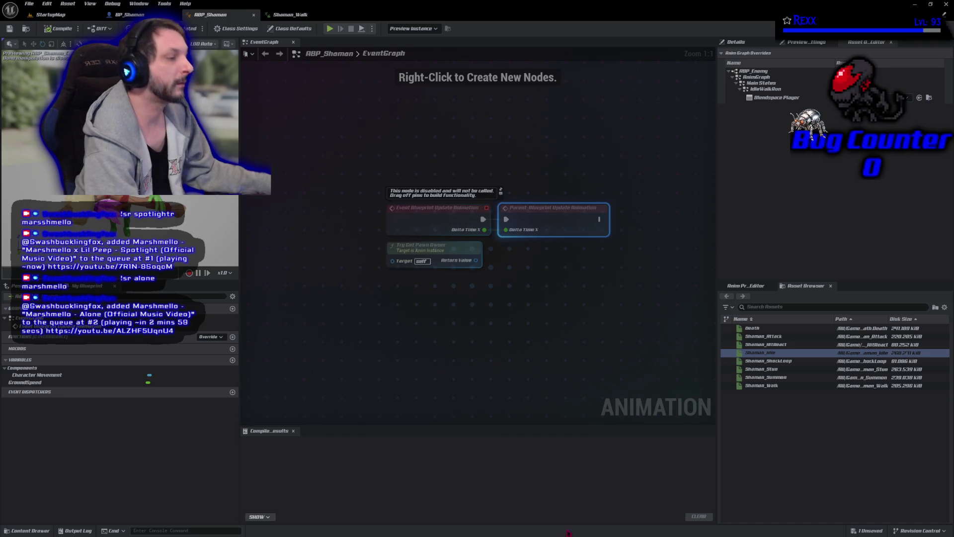
click(44, 531)
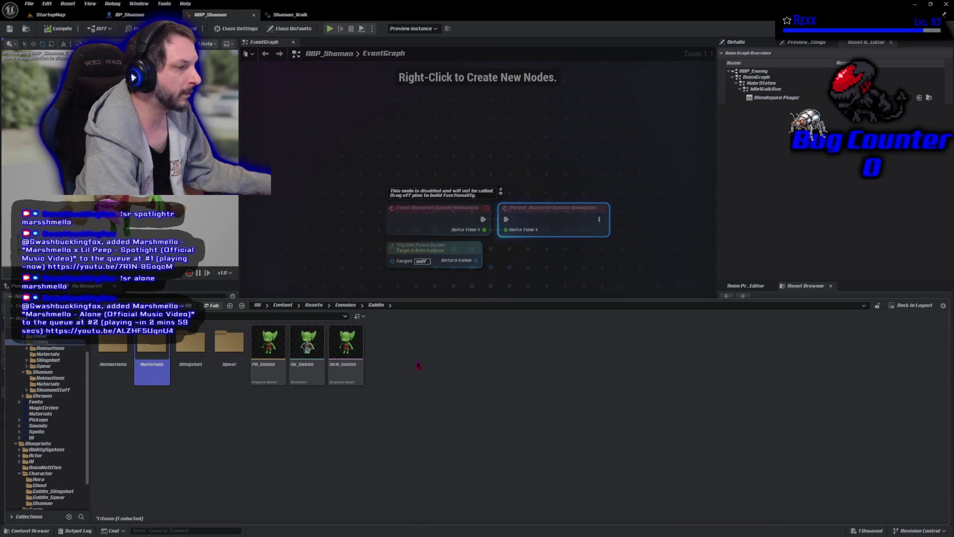
Navigate the content browser to the Enemies > Shaman > Animations folder.
key(alt+Left)
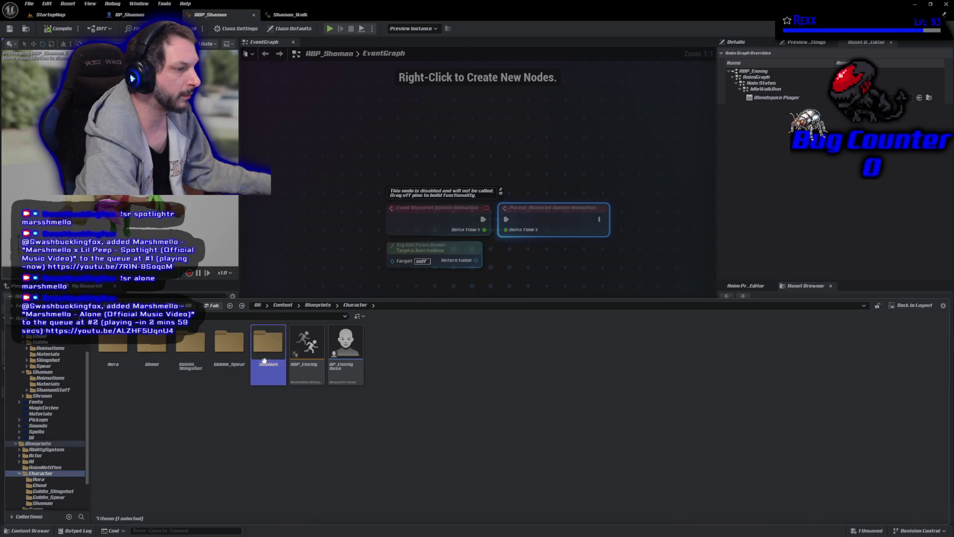
double_click(265, 361)
right_click(266, 365)
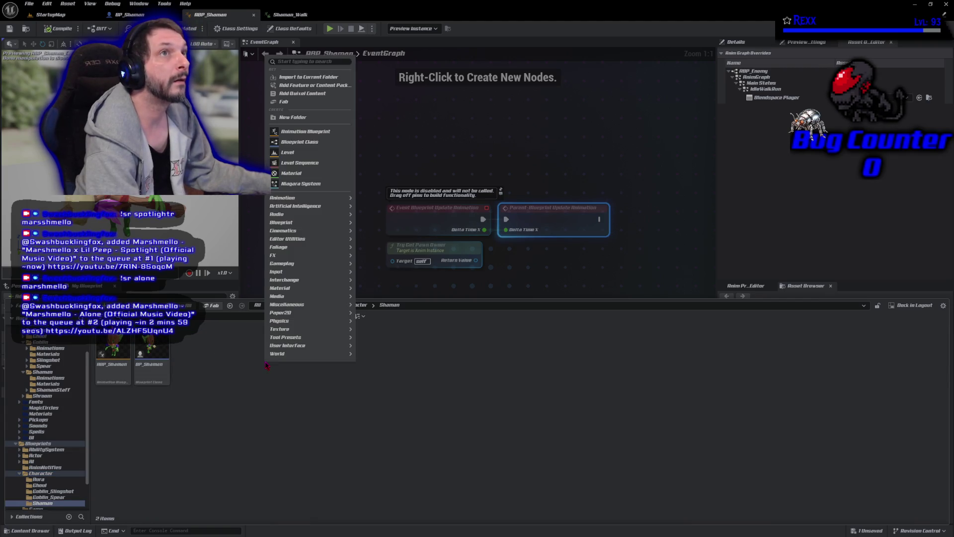
key(Escape)
key(alt+Left)
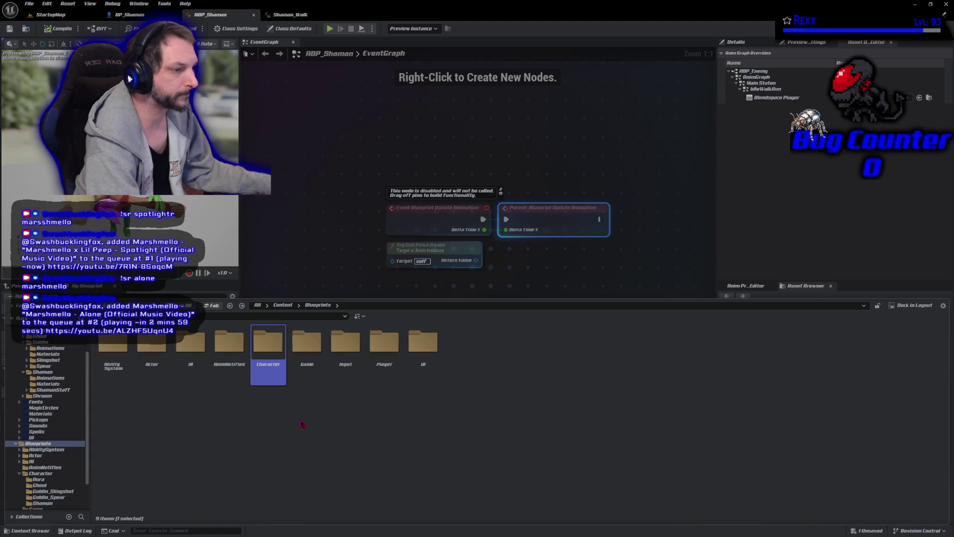
key(alt+Left)
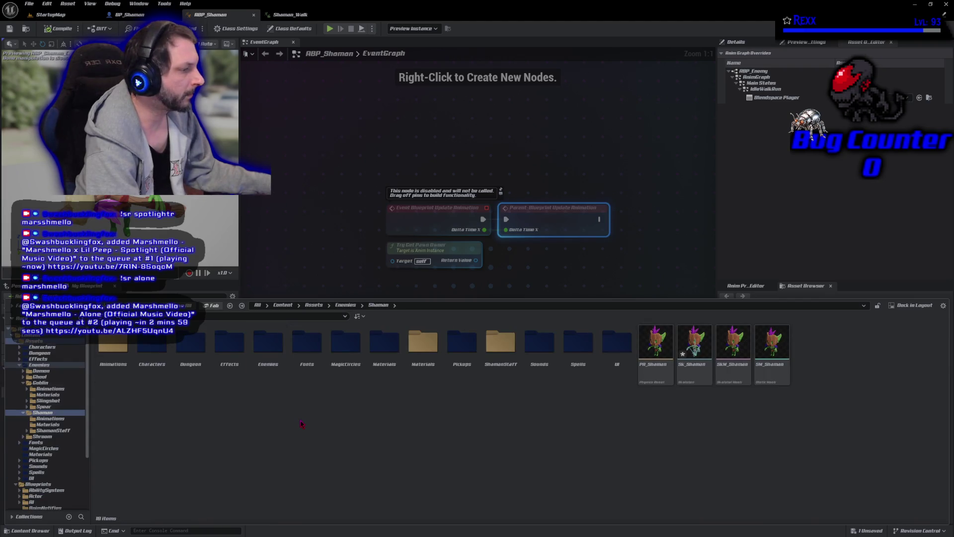
click(317, 304)
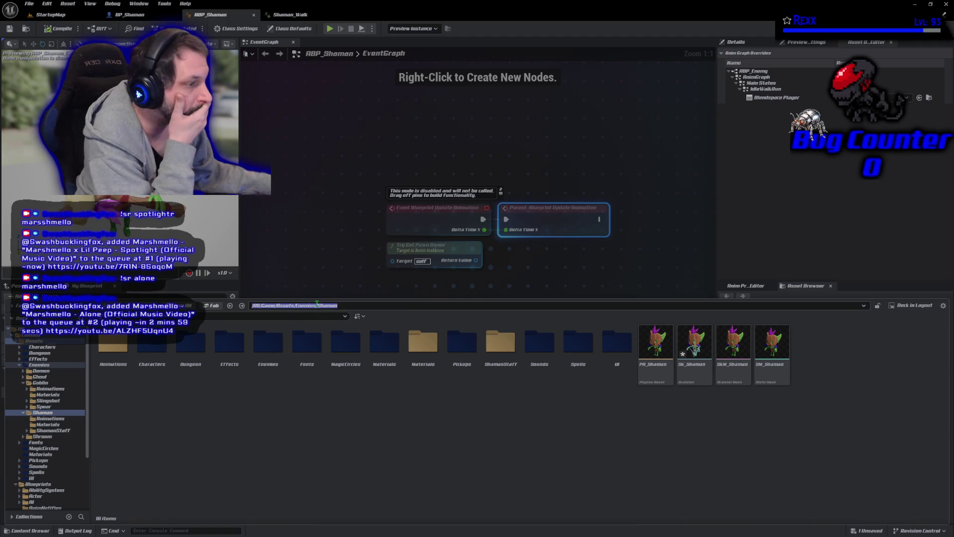
click(40, 383)
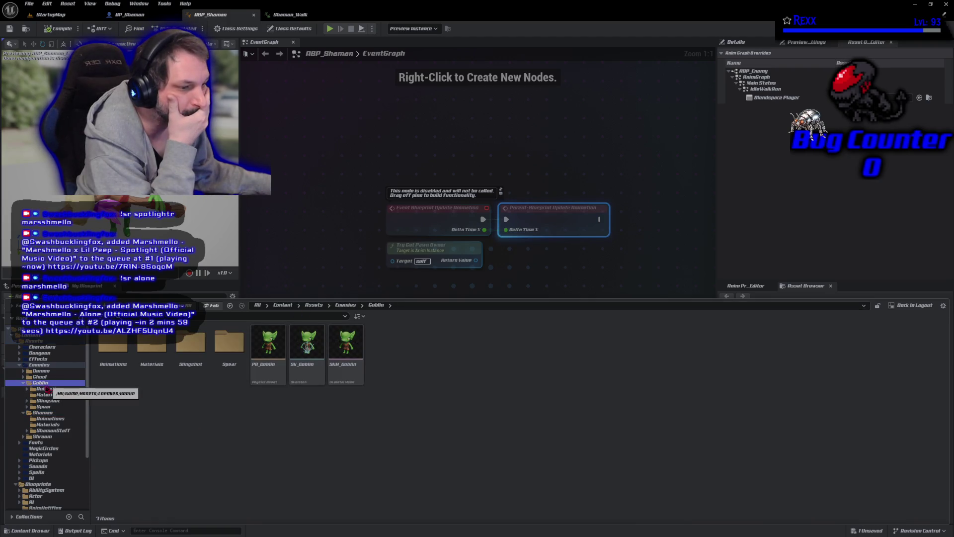
click(23, 382)
click(43, 388)
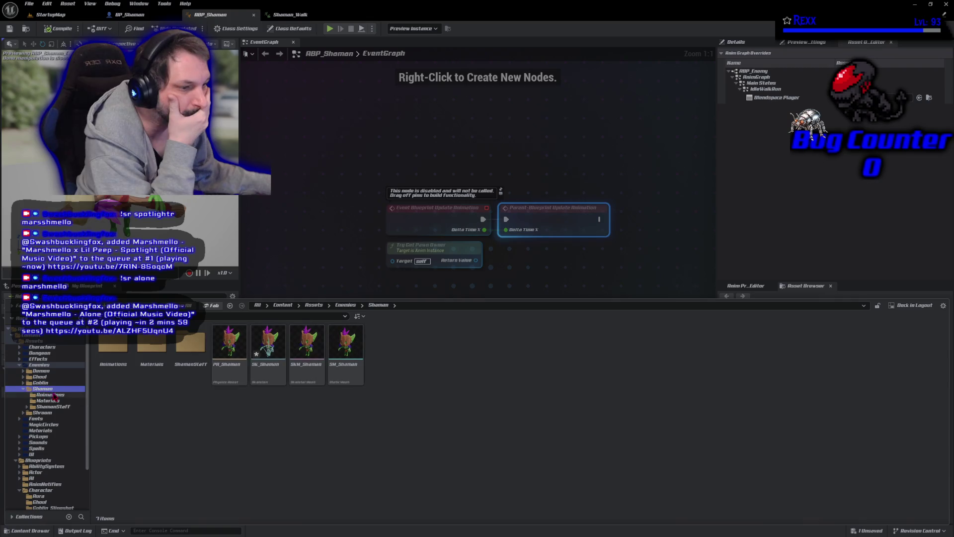
click(55, 395)
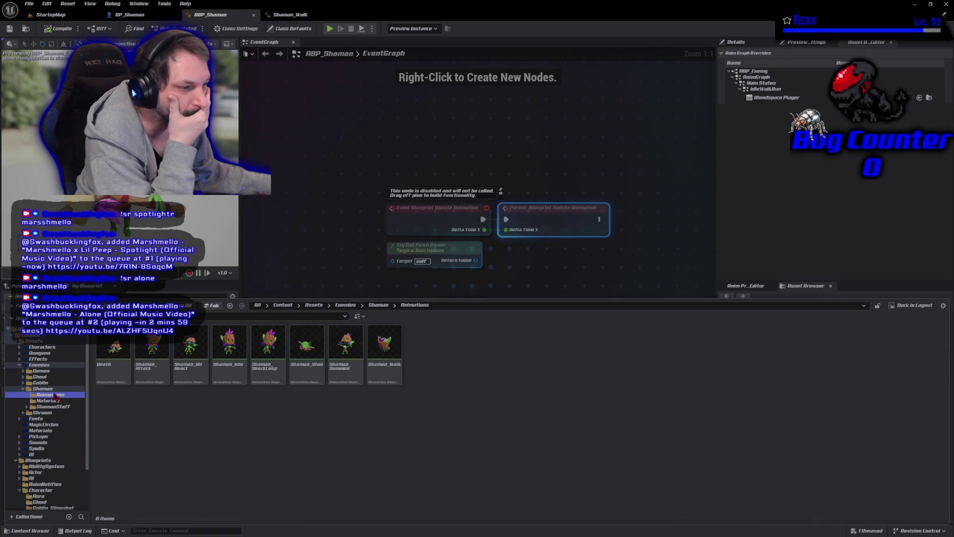
Create a Blend Space for the Sk_Shaman skeleton named BS_IdleWalk.
right_click(458, 353)
click(426, 437)
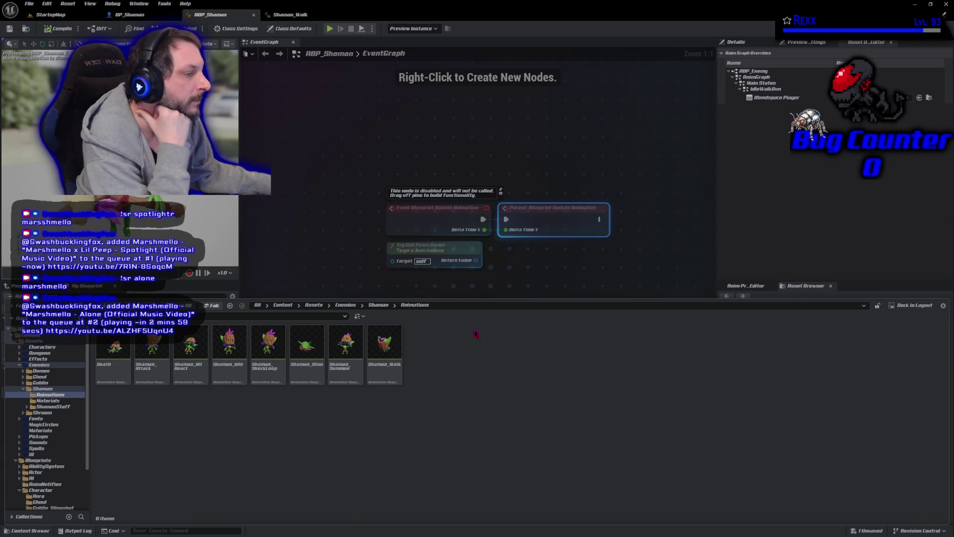
right_click(473, 333)
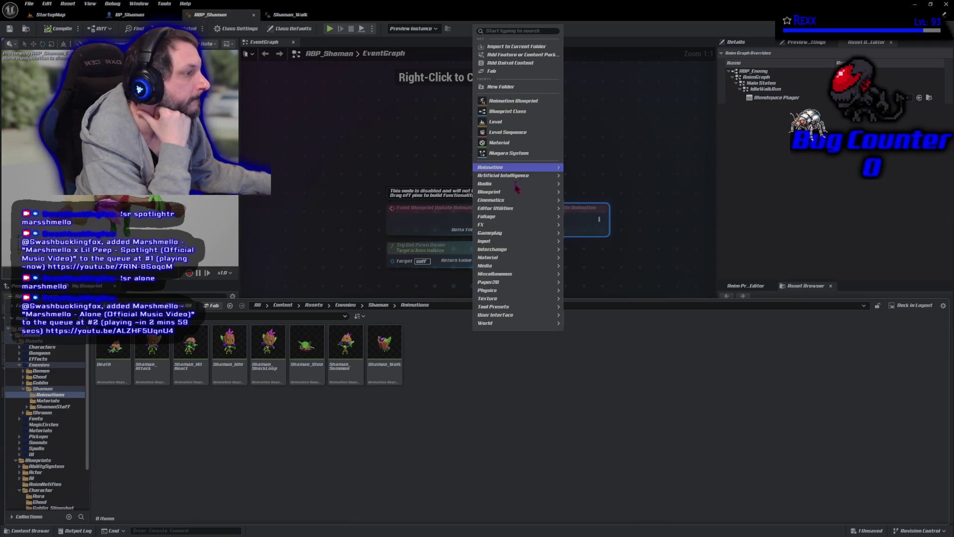
mouse_move(520, 169)
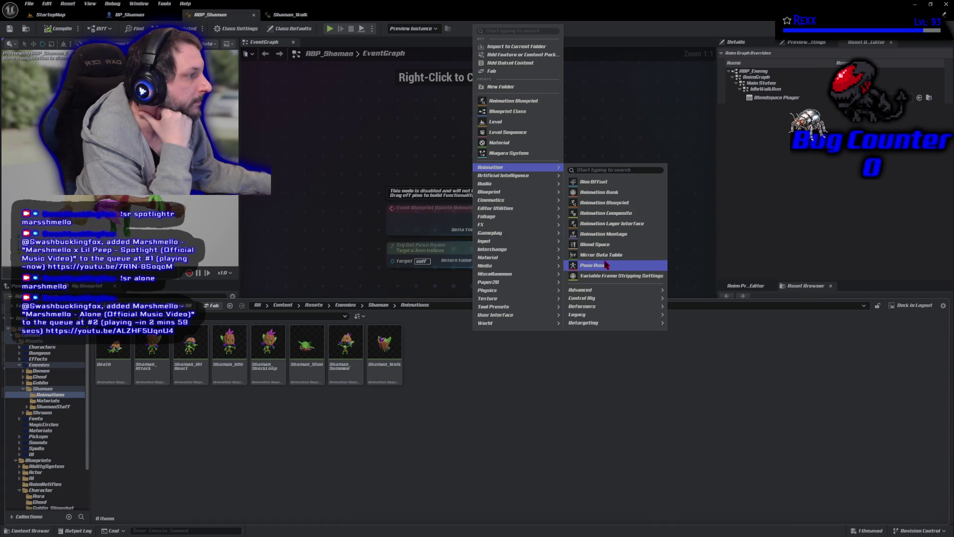
click(602, 234)
click(465, 292)
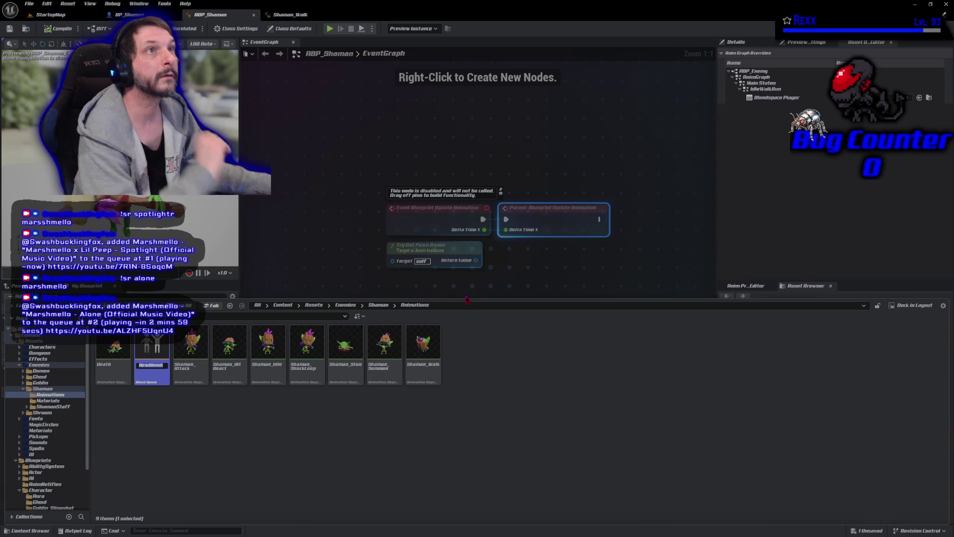
text(BS)
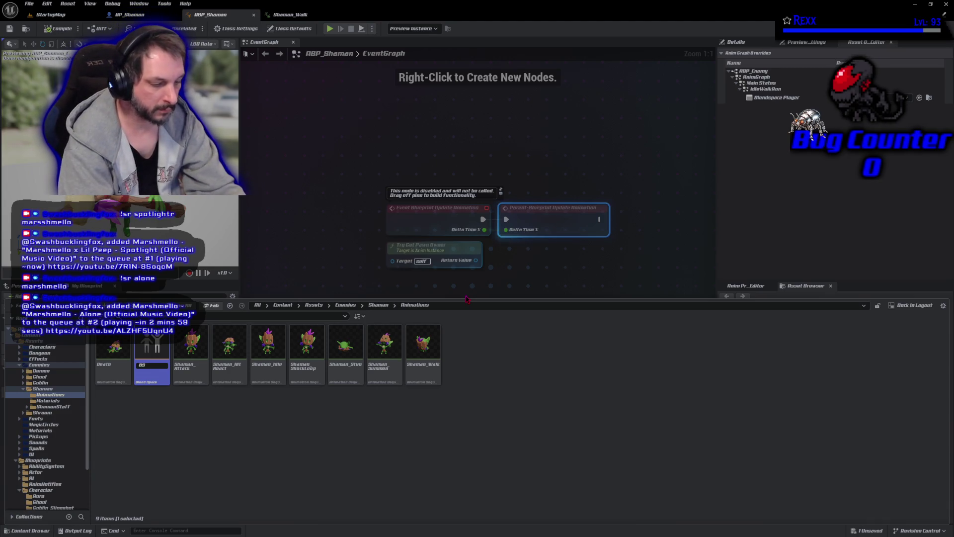
text(_IdleWalk)
key(Return)
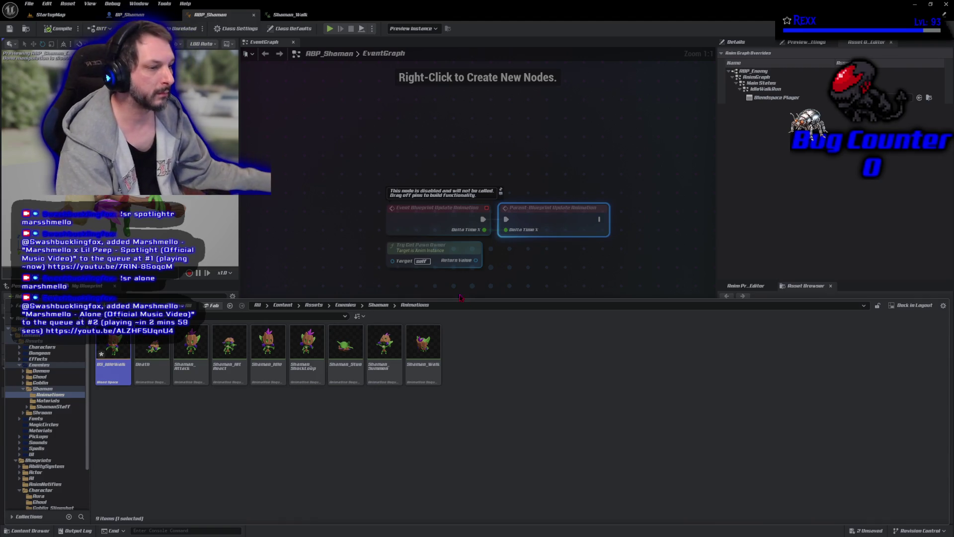
Name BS_IdleWalk's horizontal axis Speed with a maximum value of 75, then save.
double_click(105, 379)
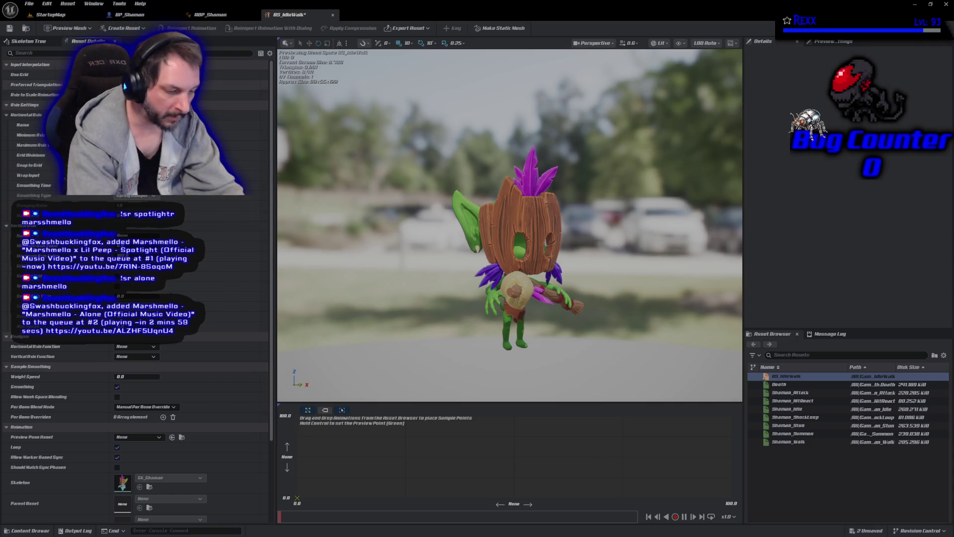
text(Speed)
key(Return)
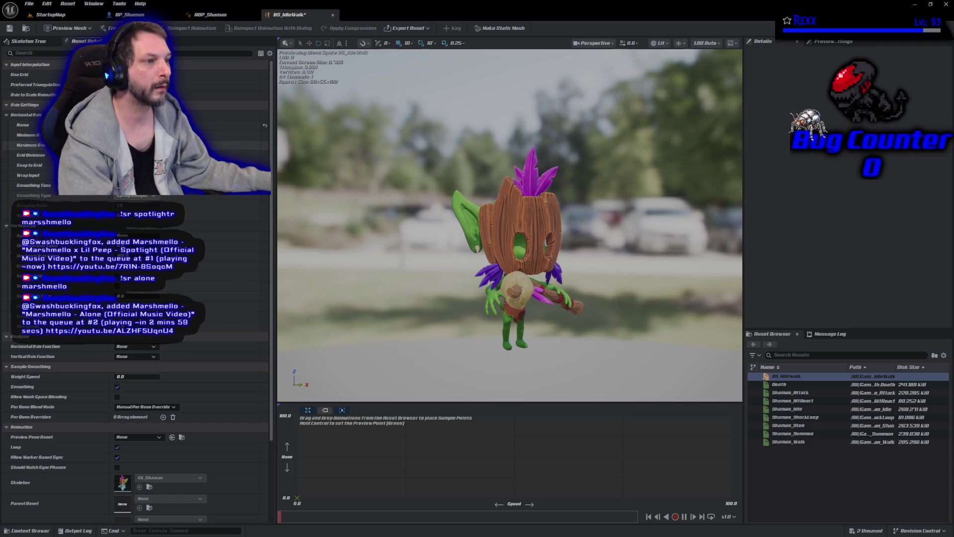
text(75)
key(Return)
click(9, 28)
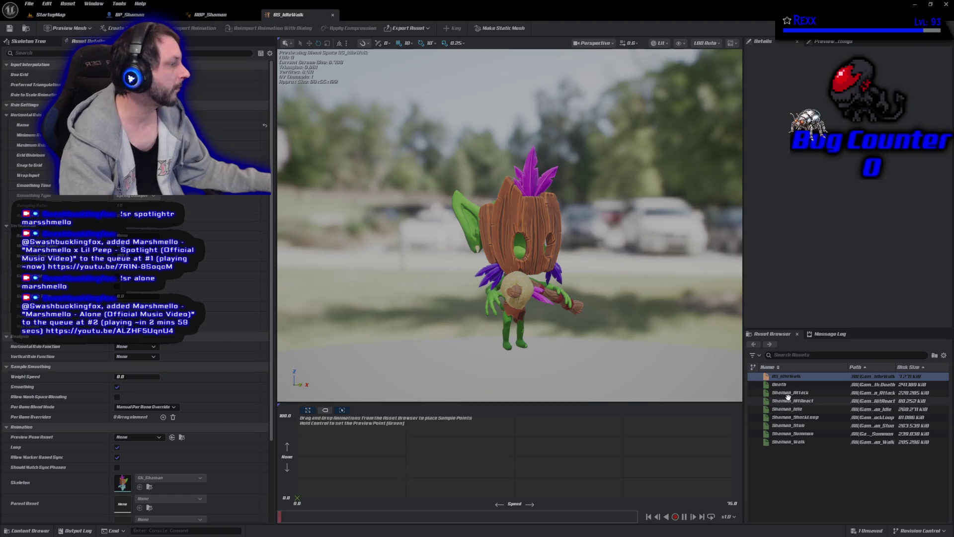
Place Shaman_Idle and Shaman_Walk on the BS_IdleWalk grid and save.
drag(787, 409, 298, 456)
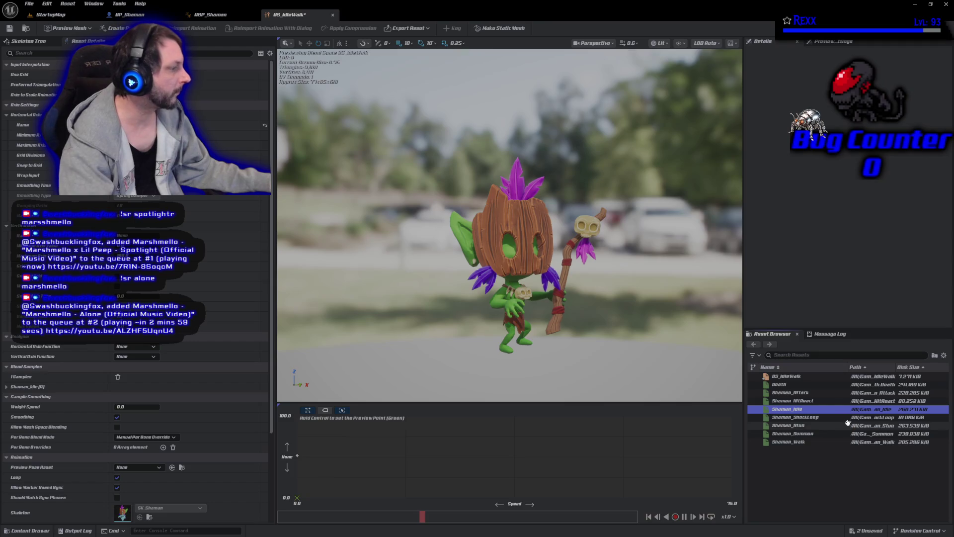
drag(789, 442, 728, 458)
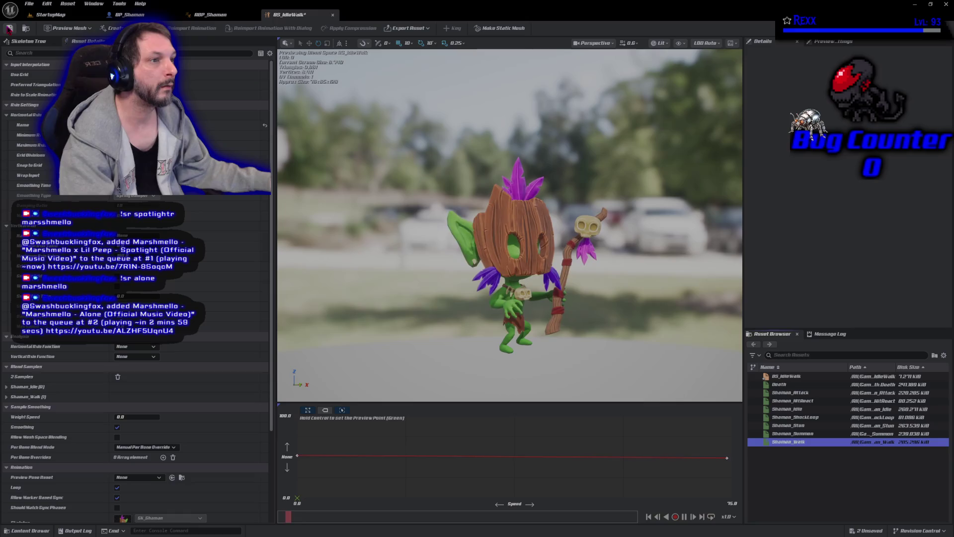
key(ctrl+s)
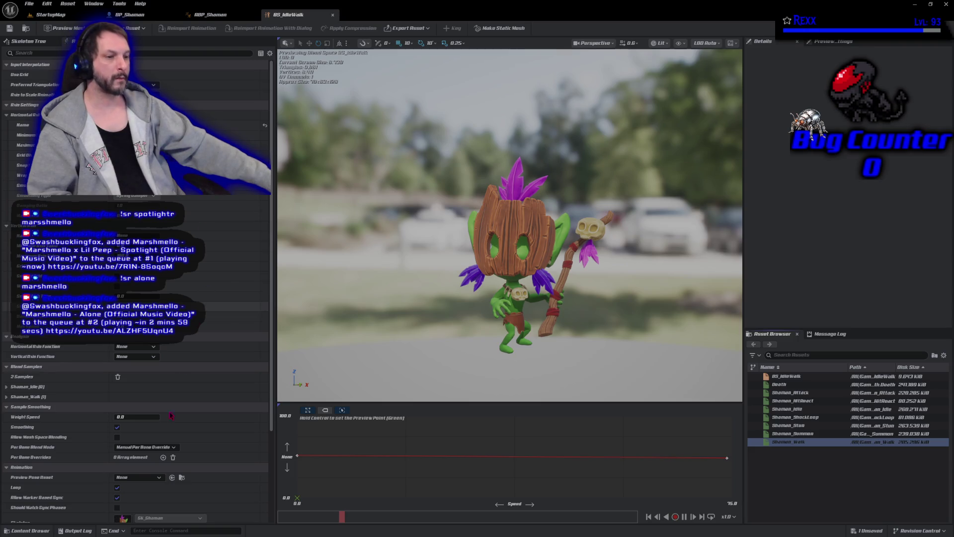
Set the blend space's Weight Speed to 4 and save it.
click(139, 417)
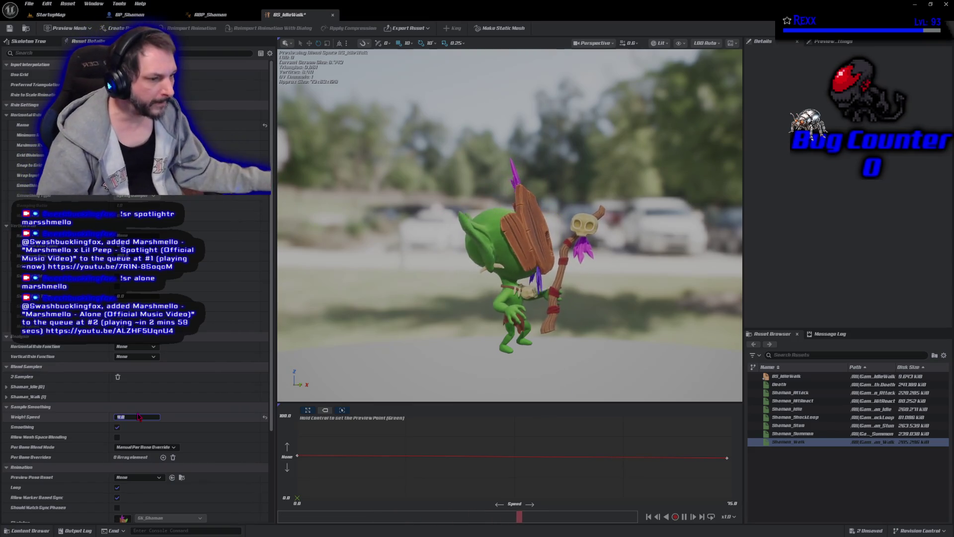
text(4)
key(Return)
click(9, 28)
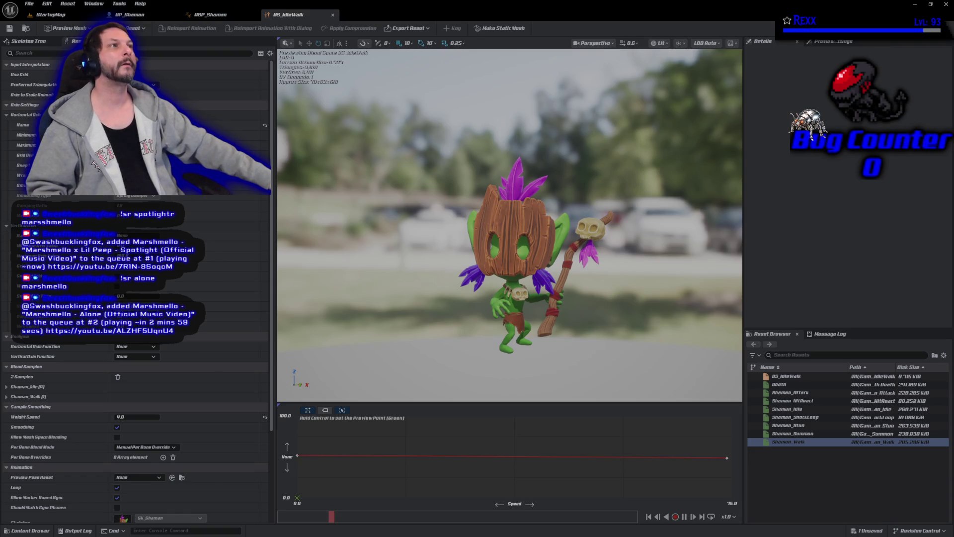
click(135, 18)
click(203, 16)
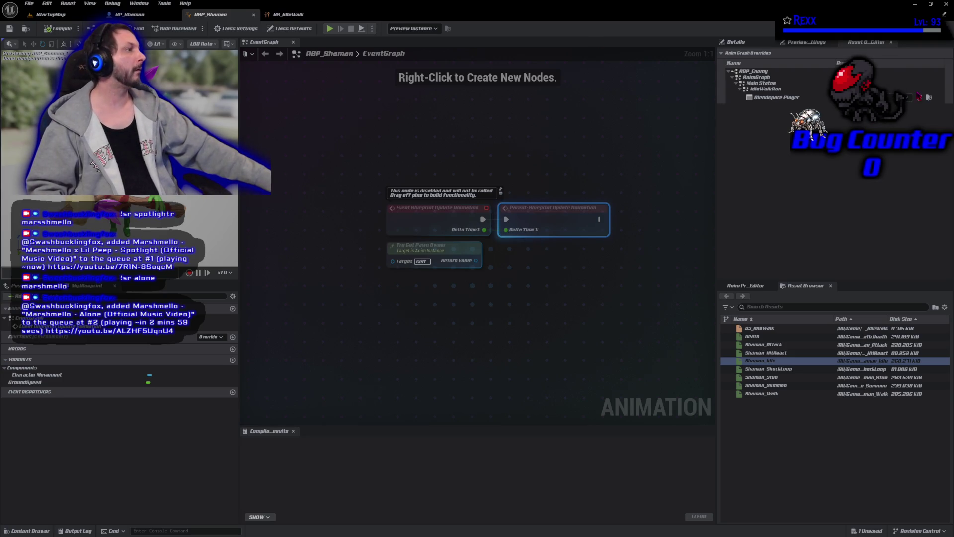
Assign the blend space to ABP_Shaman's Blendspace Player override, then compile and save.
click(907, 98)
click(895, 177)
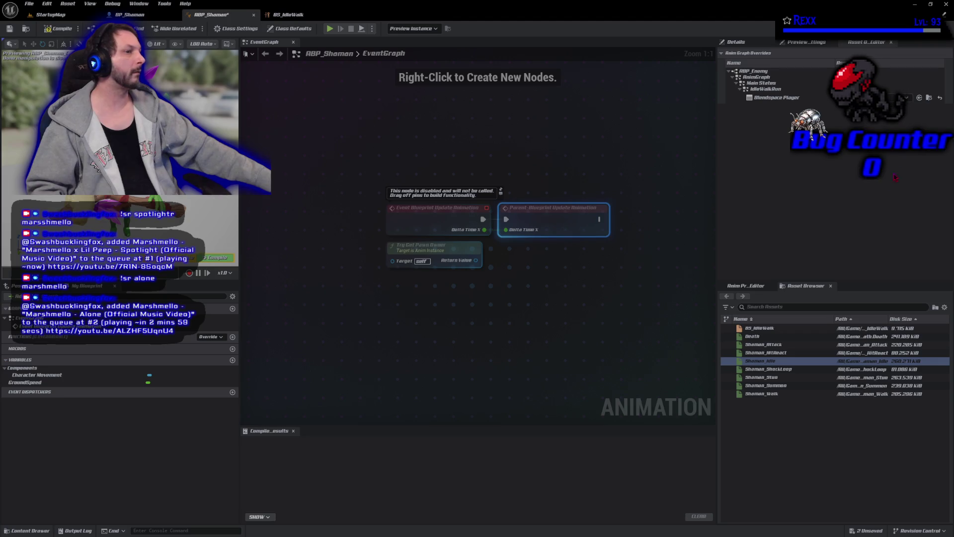
click(49, 28)
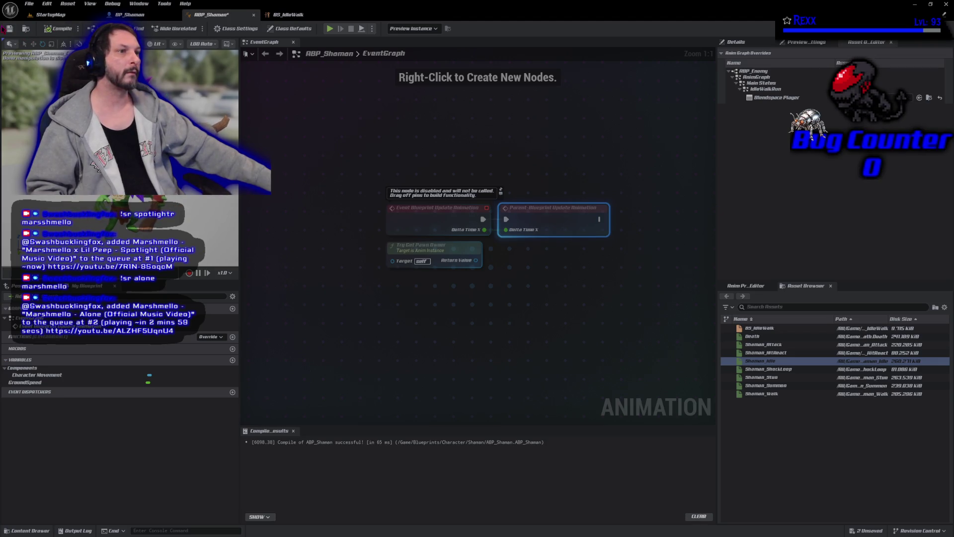
click(9, 29)
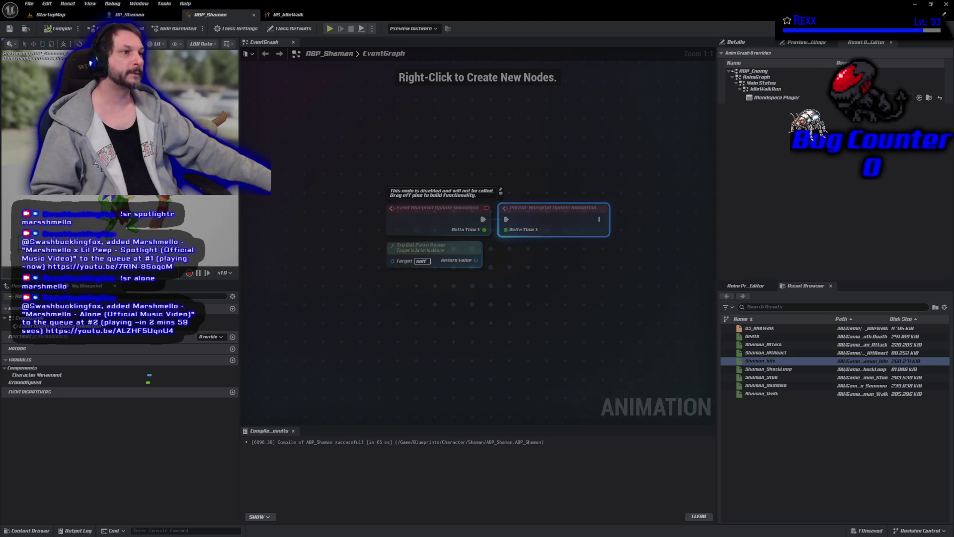
click(131, 15)
Set the Mesh Anim Class to ABP_Shaman_C, clear the staff's Anim Class, then compile and save.
click(893, 206)
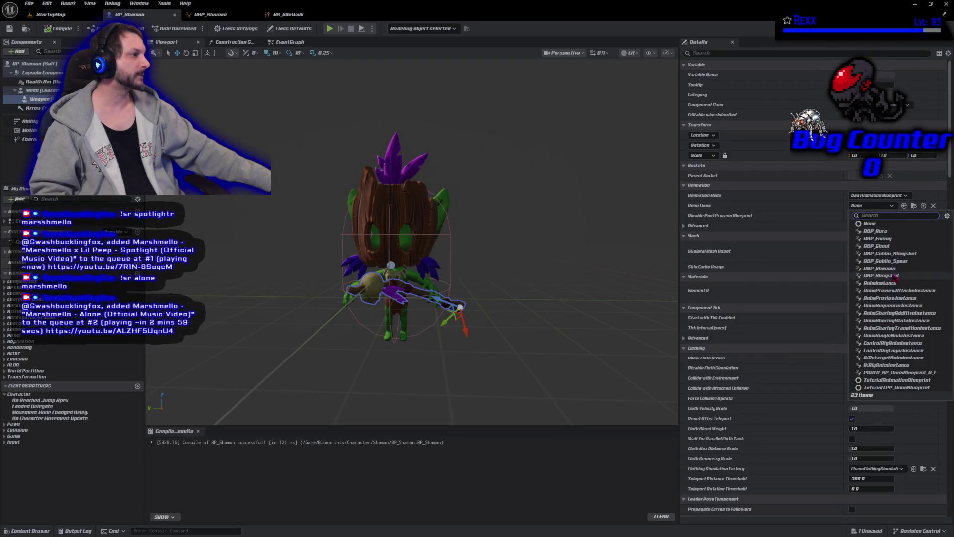
click(880, 269)
click(58, 30)
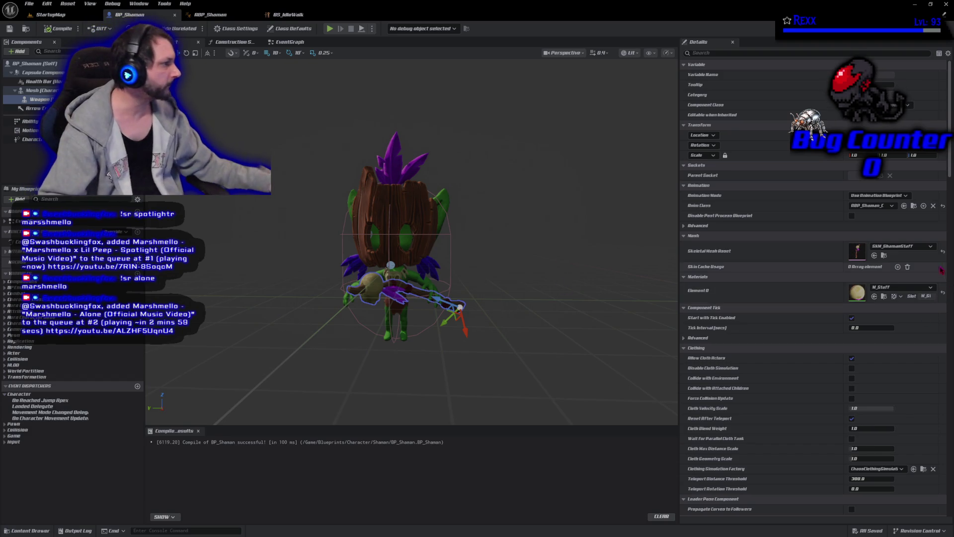
click(943, 205)
click(58, 28)
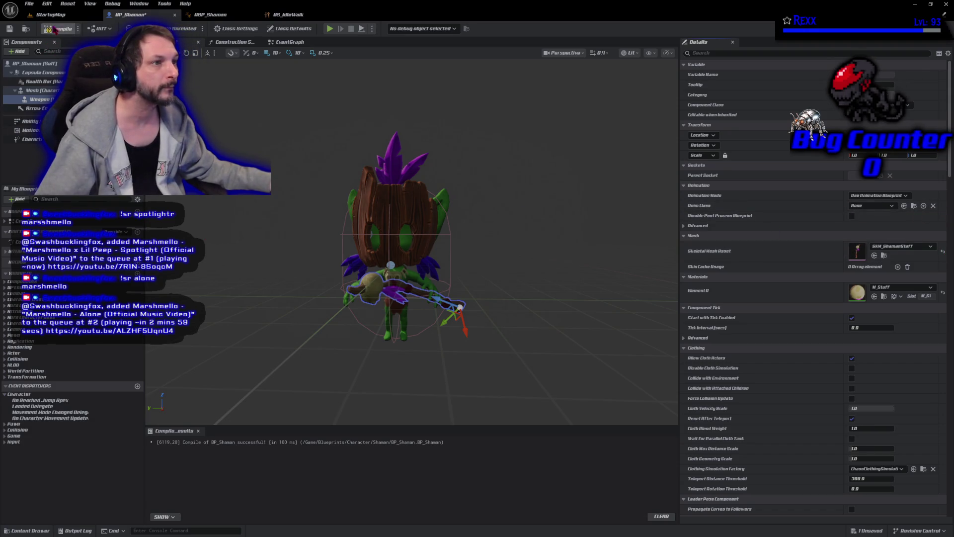
click(10, 28)
Reselect the character Mesh, check its animation class, then recompile and save BP_Shaman.
click(35, 91)
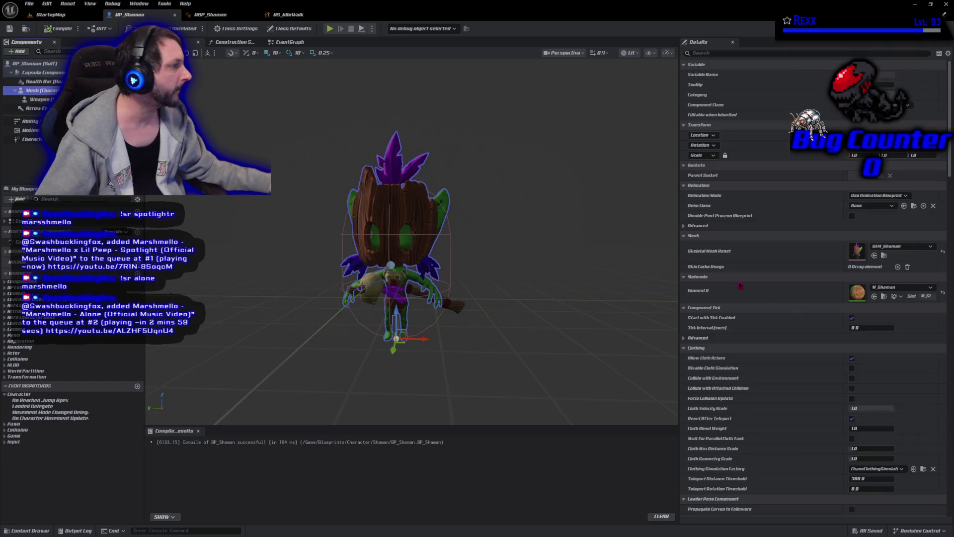
click(875, 205)
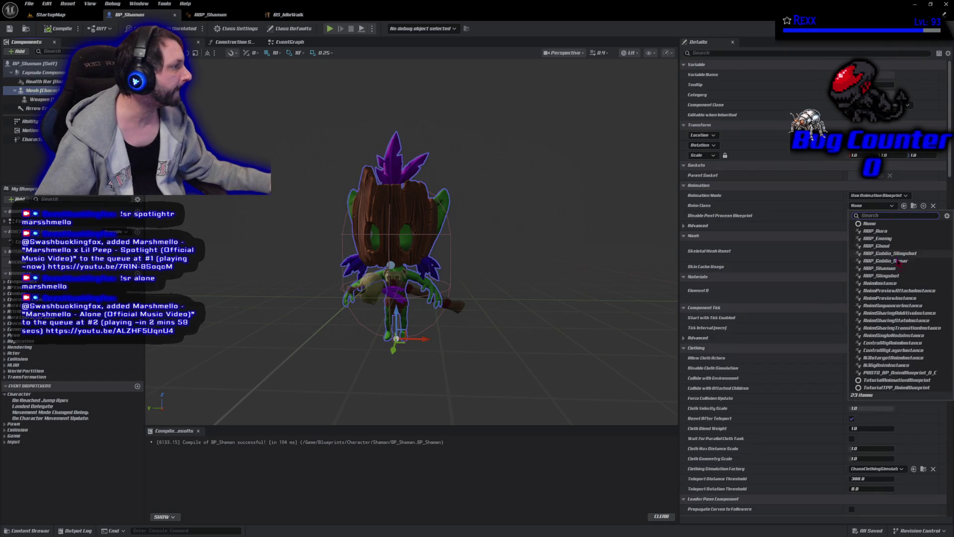
key(Escape)
click(58, 28)
key(ctrl+s)
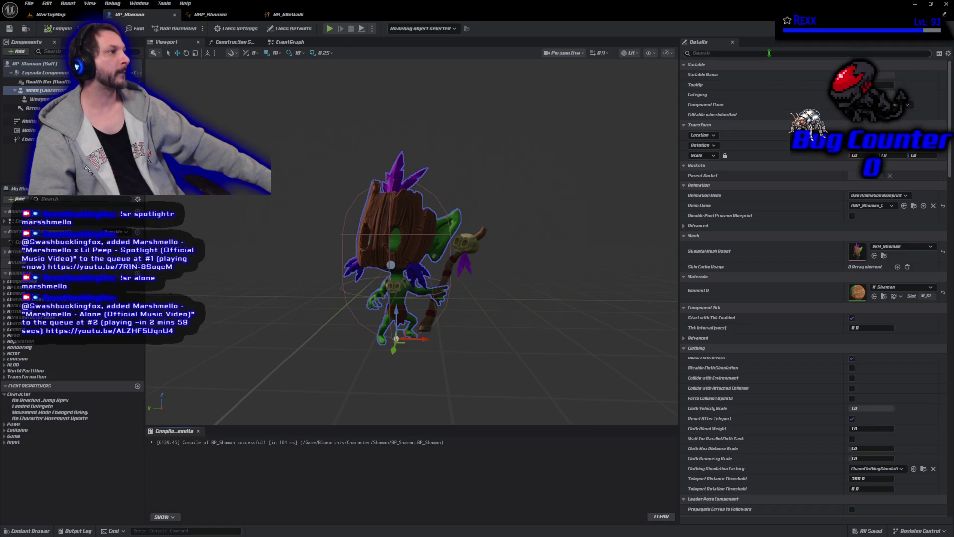
Set BP_Shaman's Class Defaults Widget Class to WBP_EnemyHealth, then compile and save.
text(class)
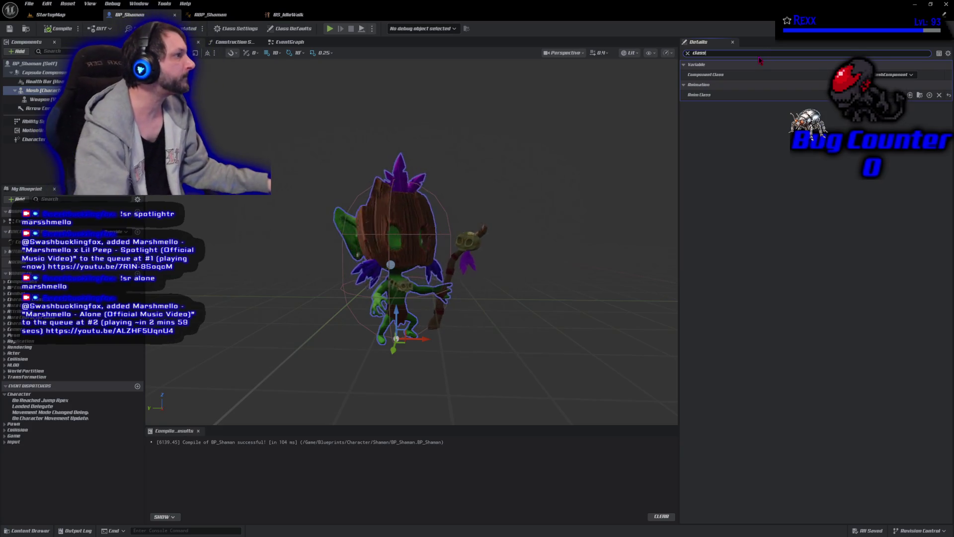
key(BackSpace)
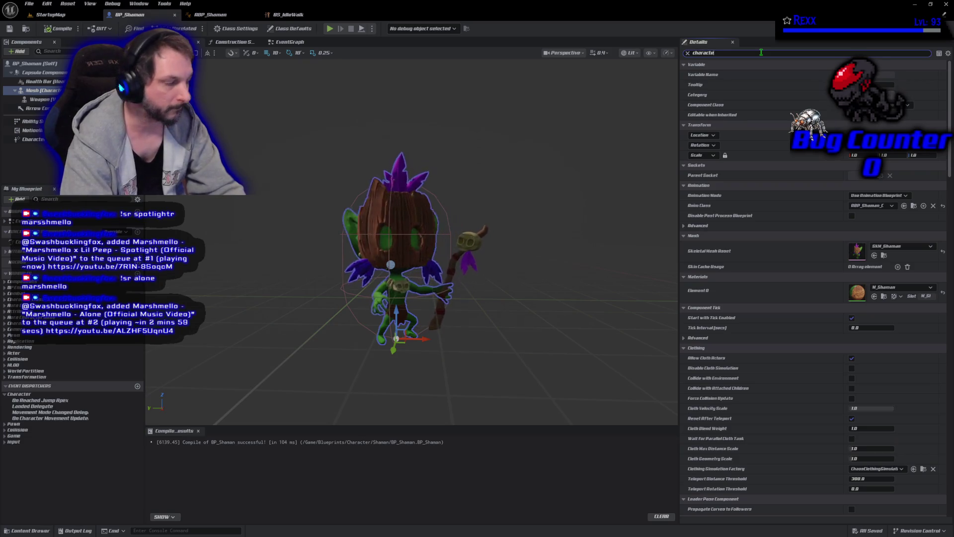
text(r)
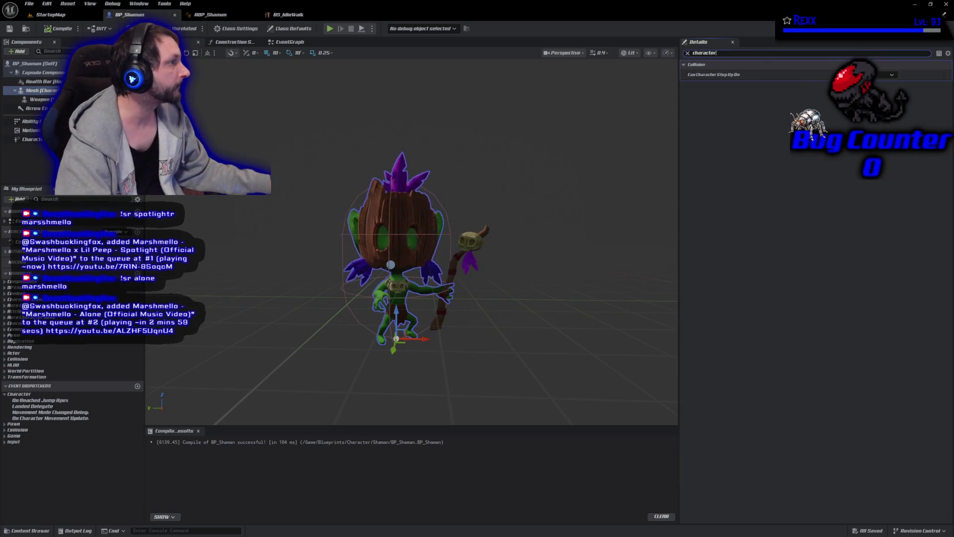
click(35, 63)
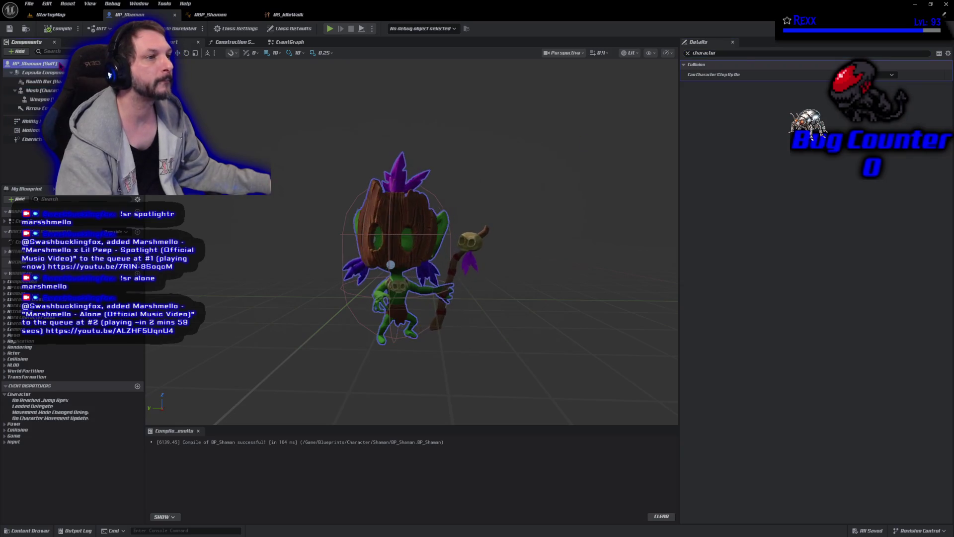
click(738, 55)
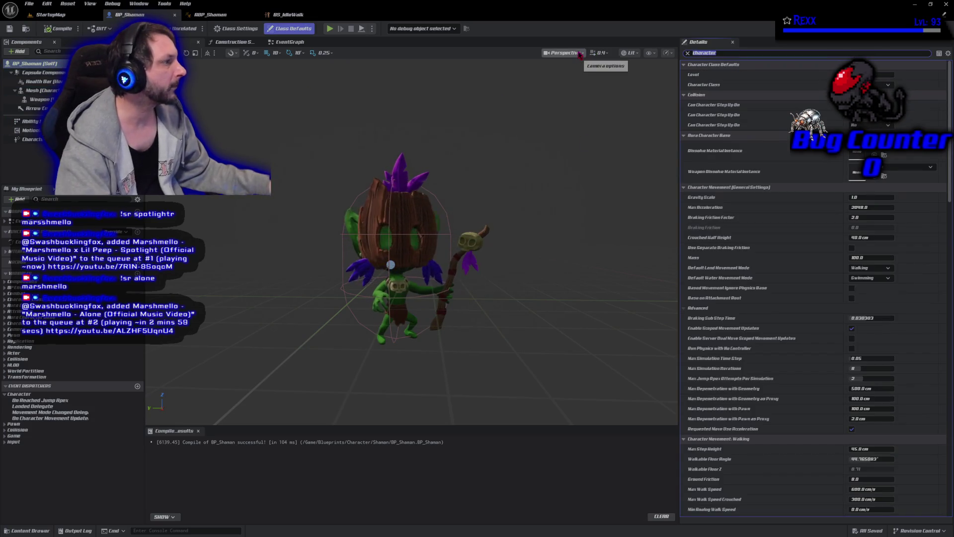
text(class)
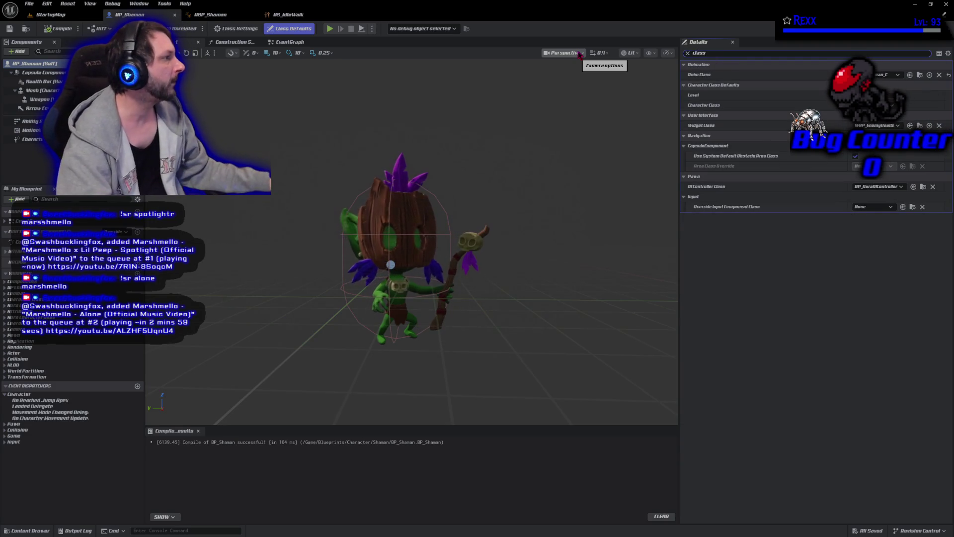
shift+click(703, 129)
click(59, 28)
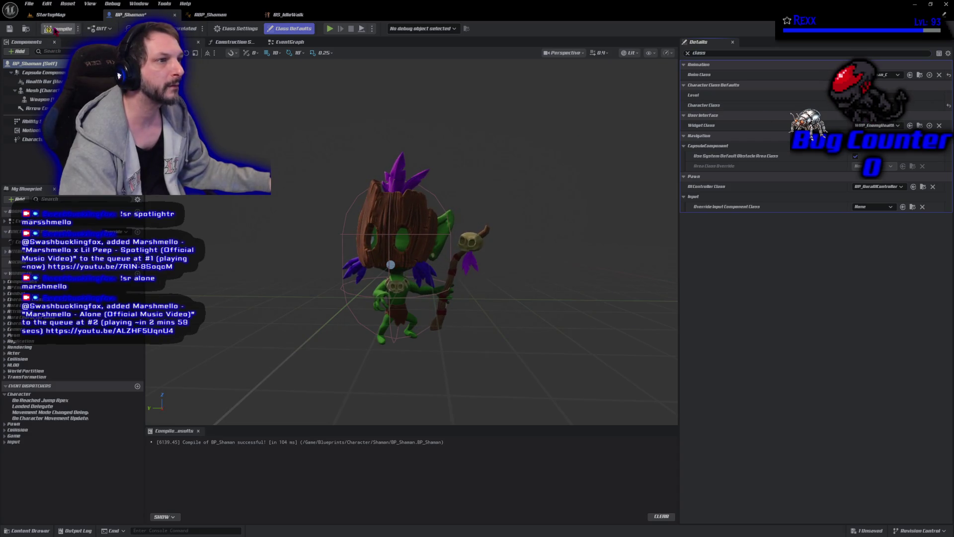
key(ctrl+s)
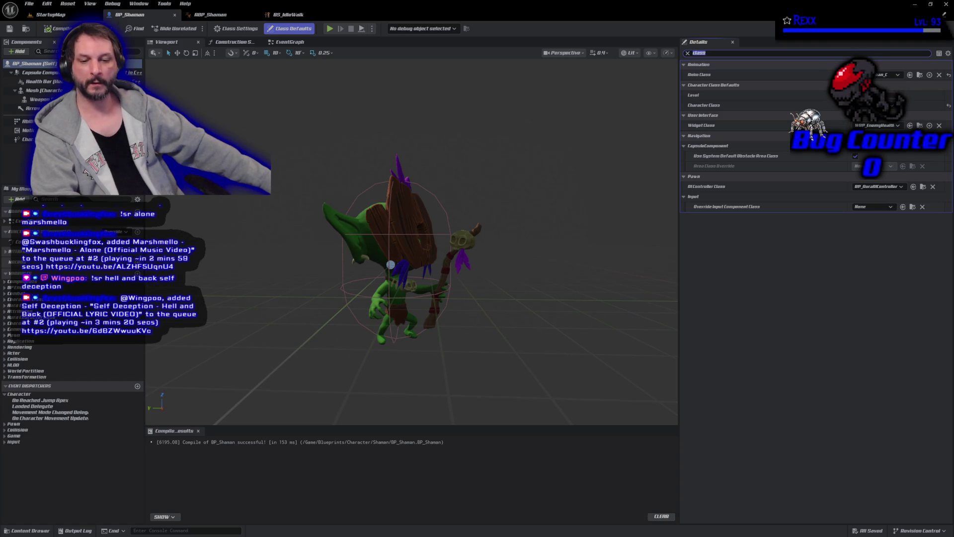
Commit the 7 changed files in GitHub Desktop as 'Goblin Shaman', push to origin, and close it.
key(alt+Tab)
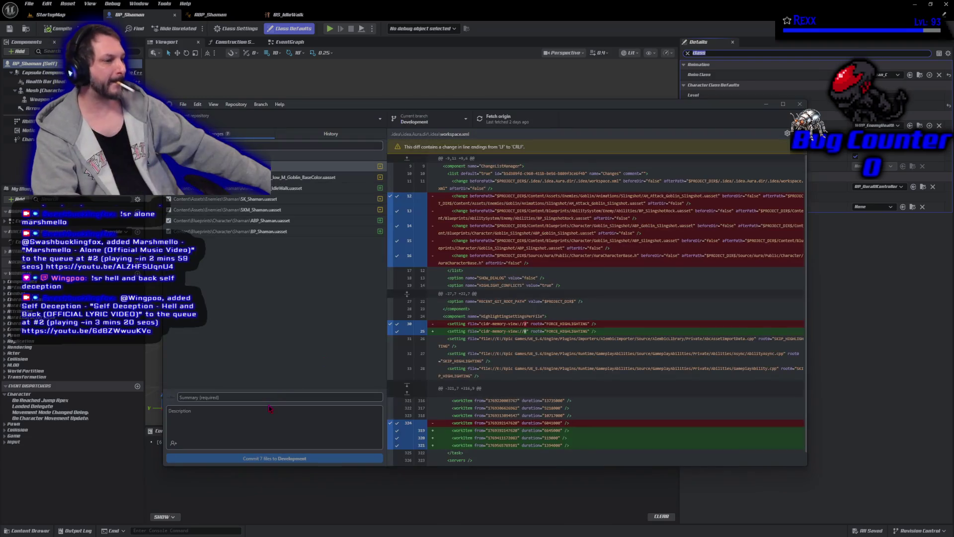
click(267, 394)
text(G)
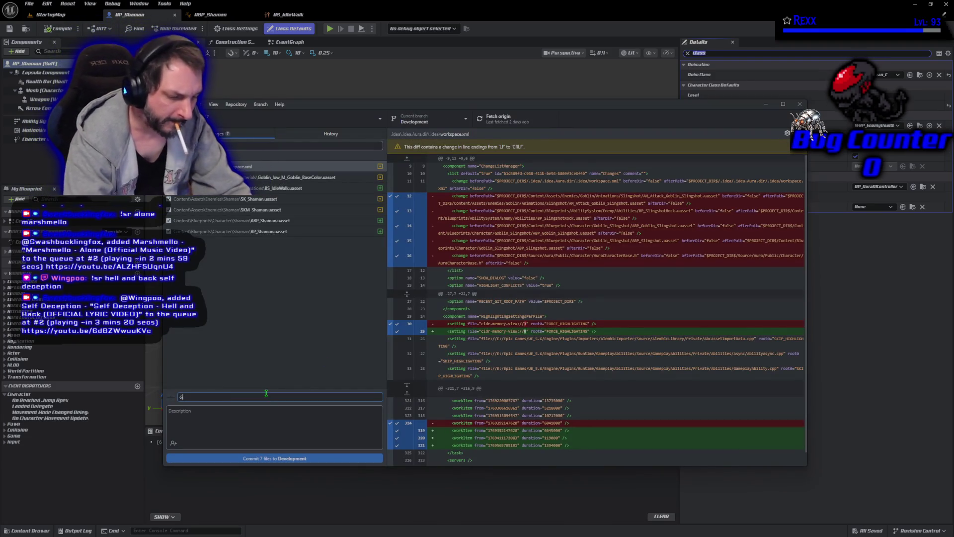
text(oblin Shaman)
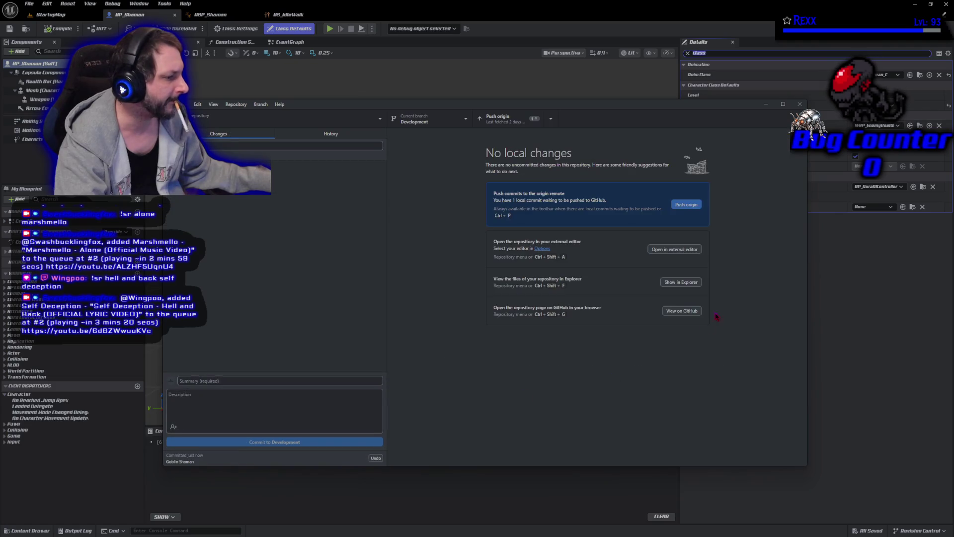
click(690, 205)
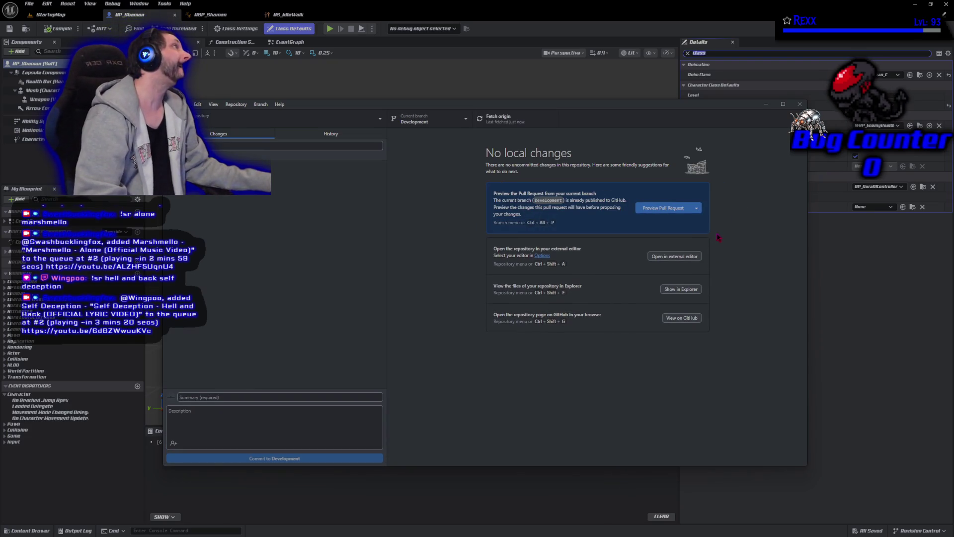
click(799, 104)
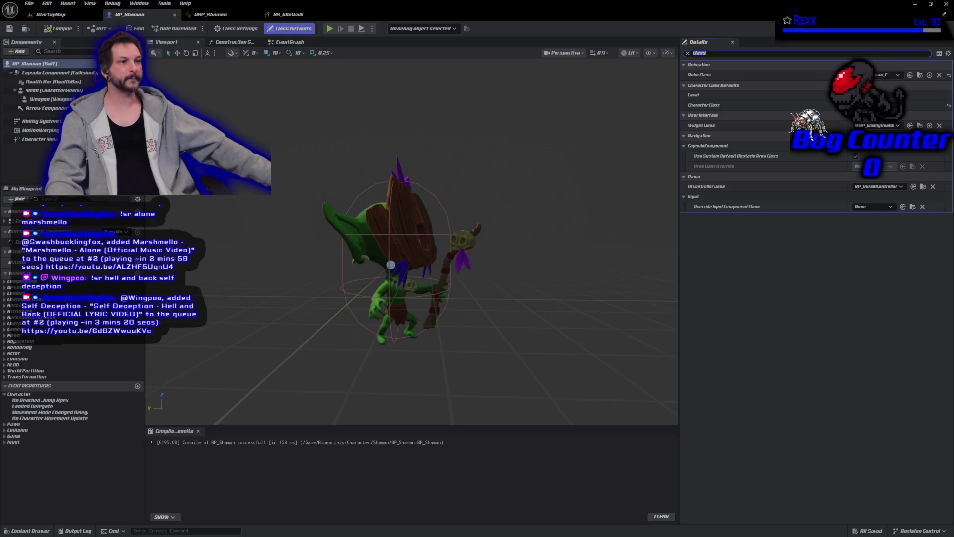
Browse from the shaman's mesh component to its asset folder and open the Shaman_Attack animation.
click(55, 90)
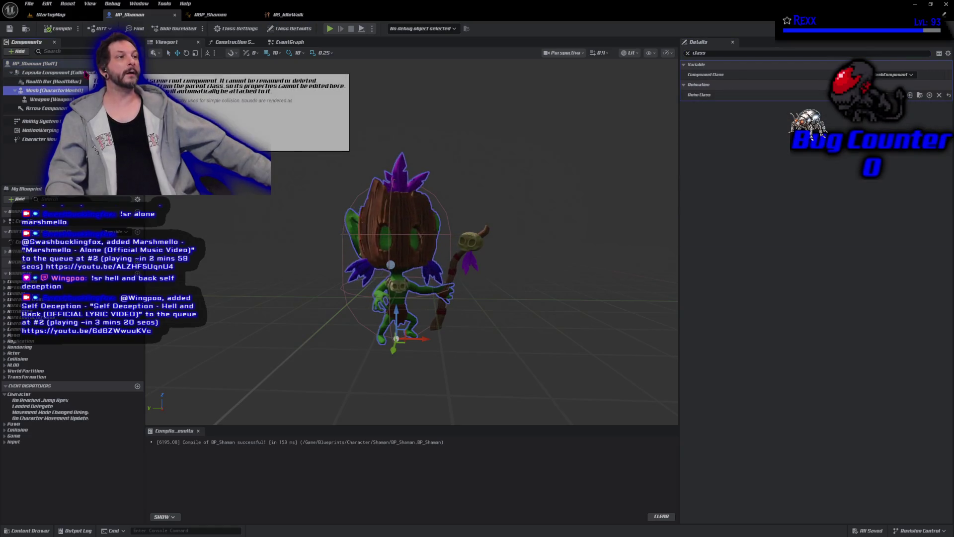
click(688, 54)
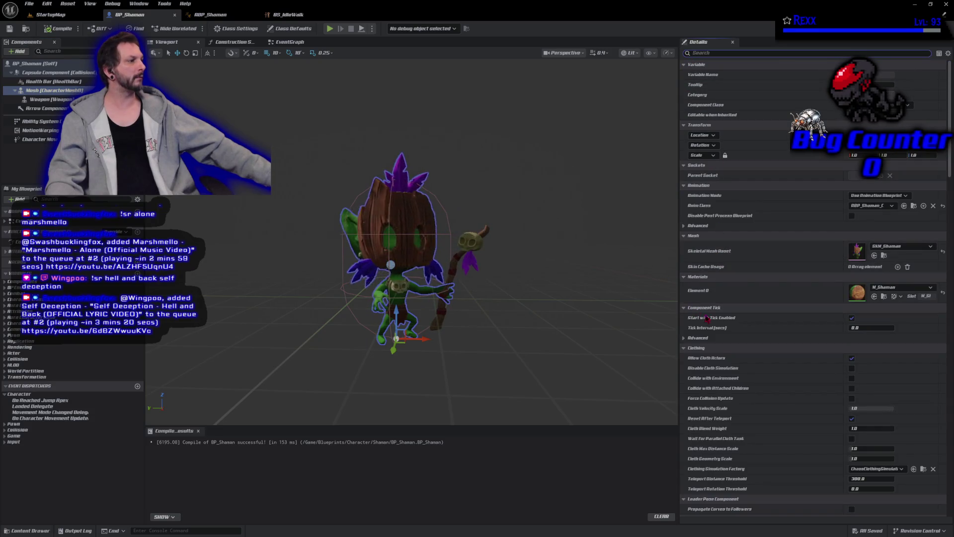
click(874, 255)
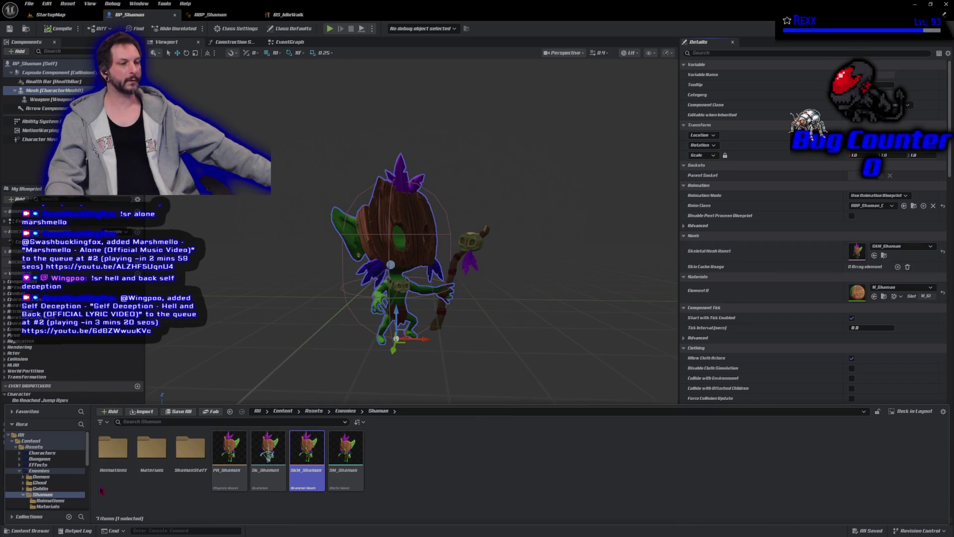
double_click(112, 449)
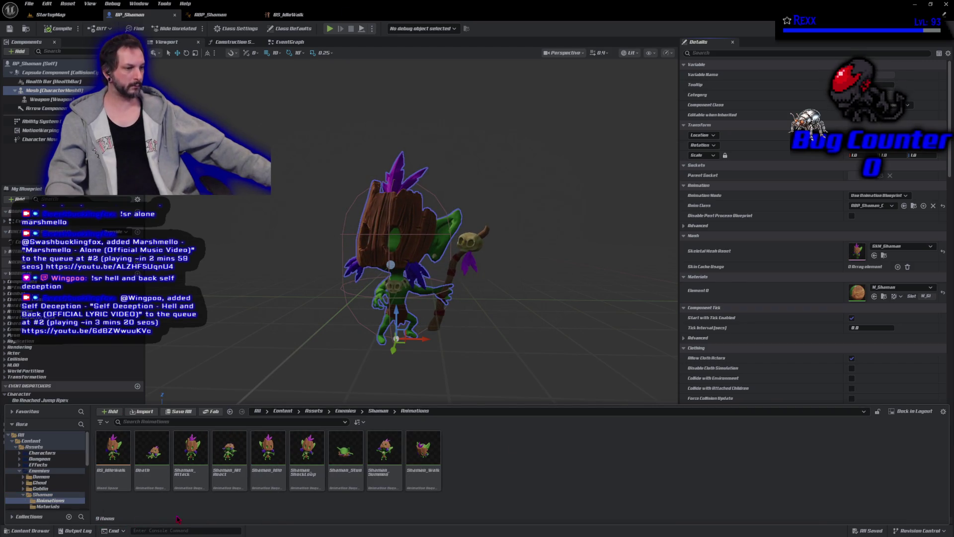
double_click(202, 476)
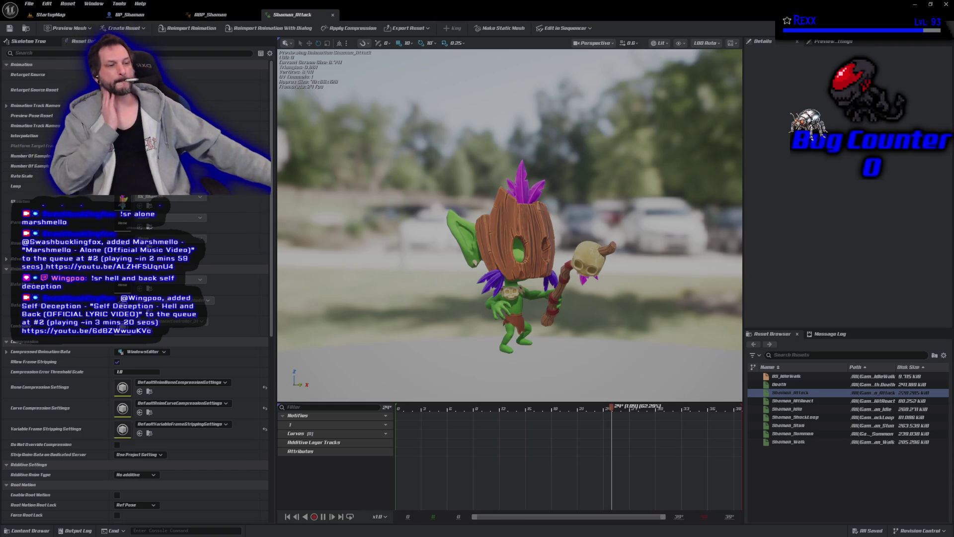
Check Enable Root Motion in the Shaman_Attack animation's Asset Details.
scroll(73, 352, down, 3)
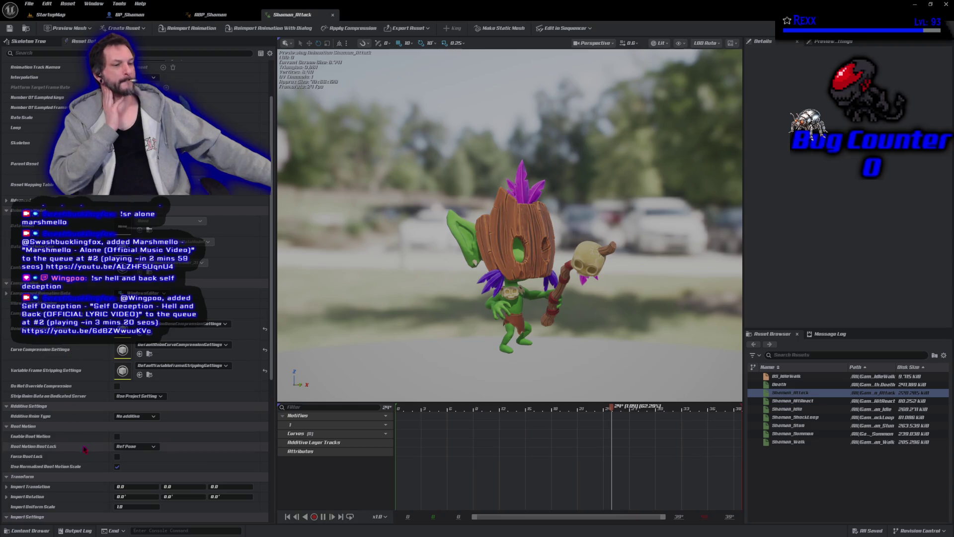
click(117, 437)
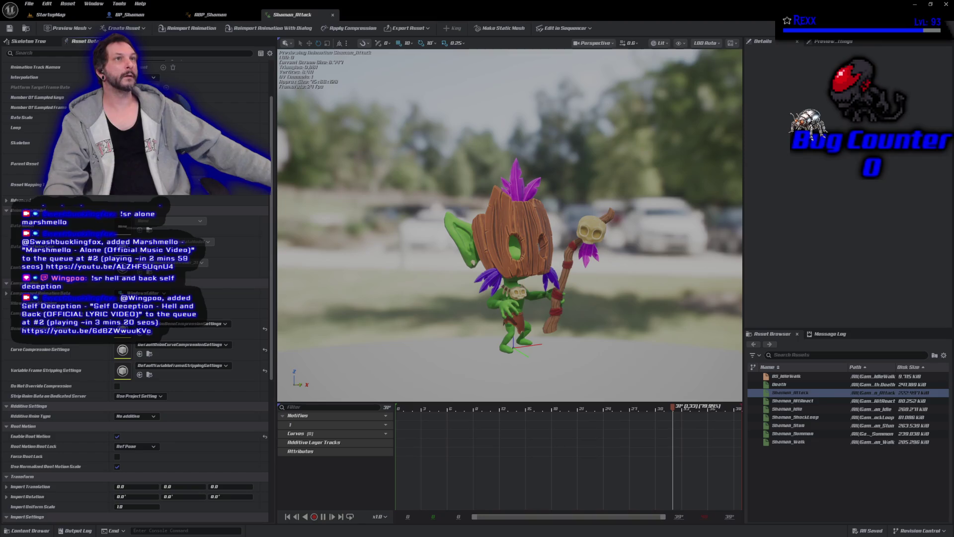
click(27, 531)
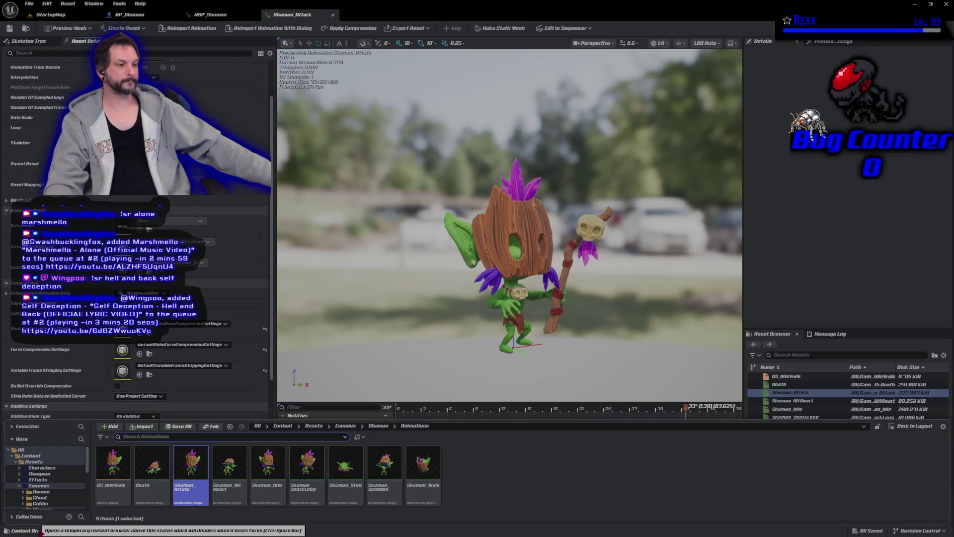
Create an AnimMontage from Shaman_Attack, name it AM_Attack_Shaman, and open it with the full timeline visible.
right_click(199, 498)
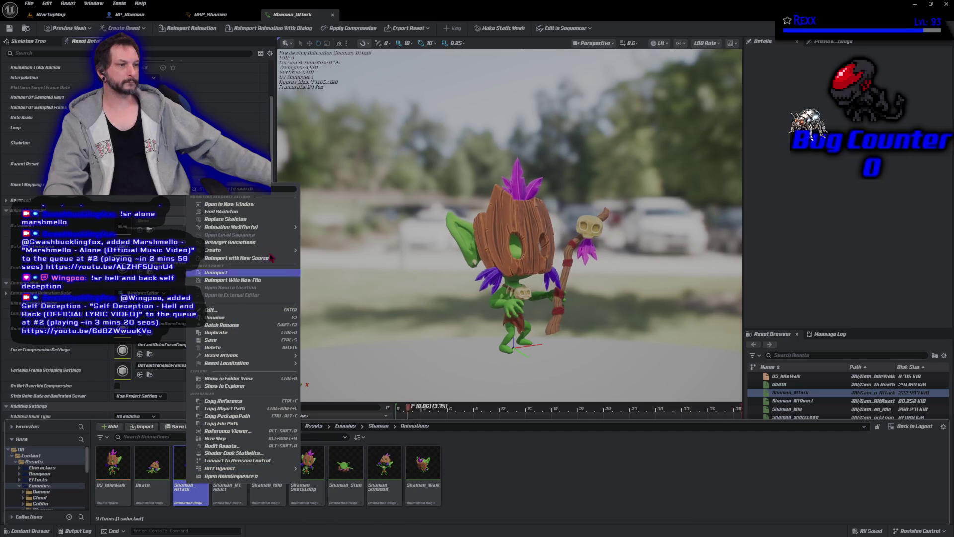
mouse_move(282, 251)
click(334, 261)
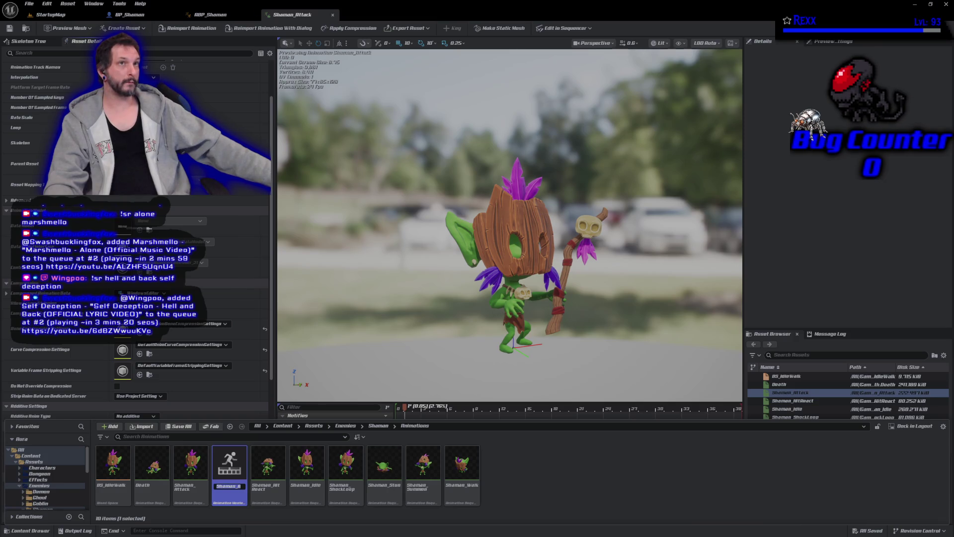
click(230, 487)
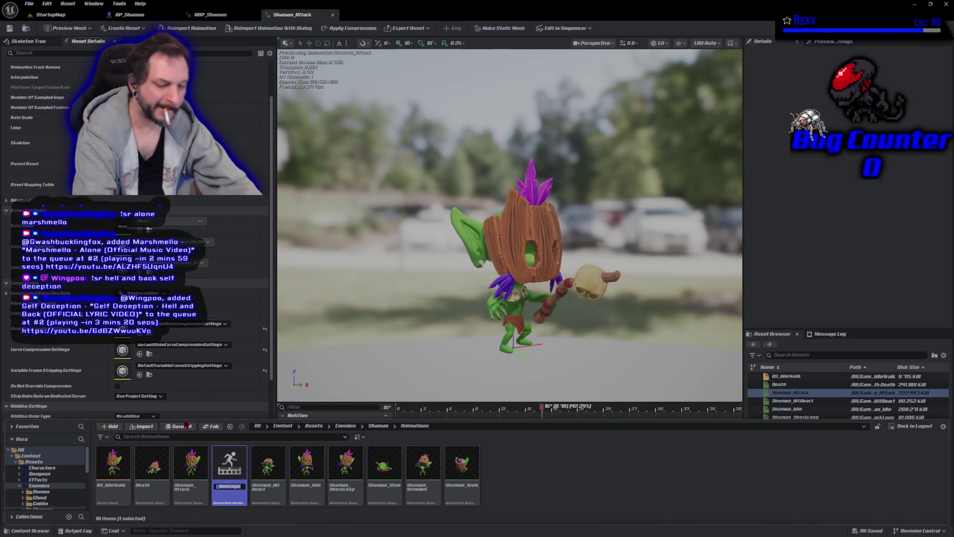
text(AM_Attack)
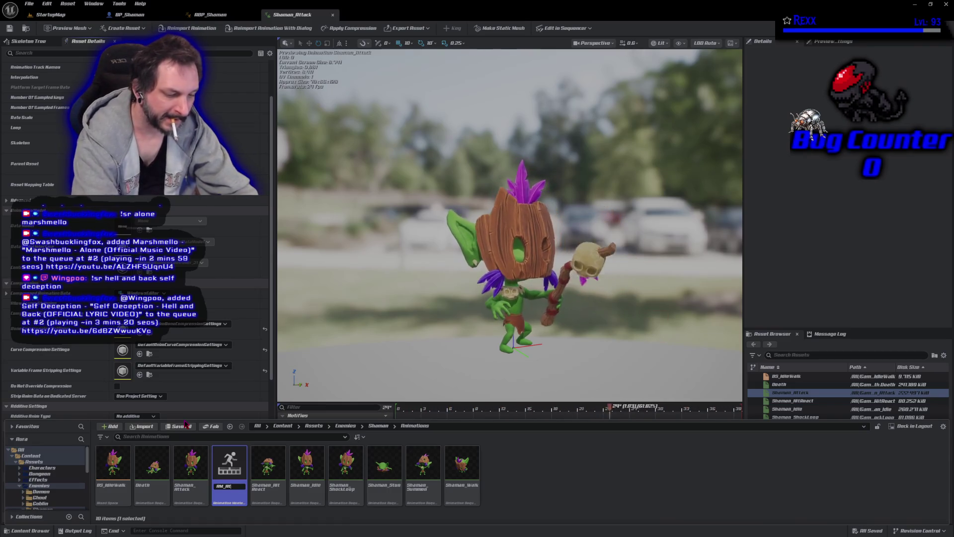
text(_Shaman)
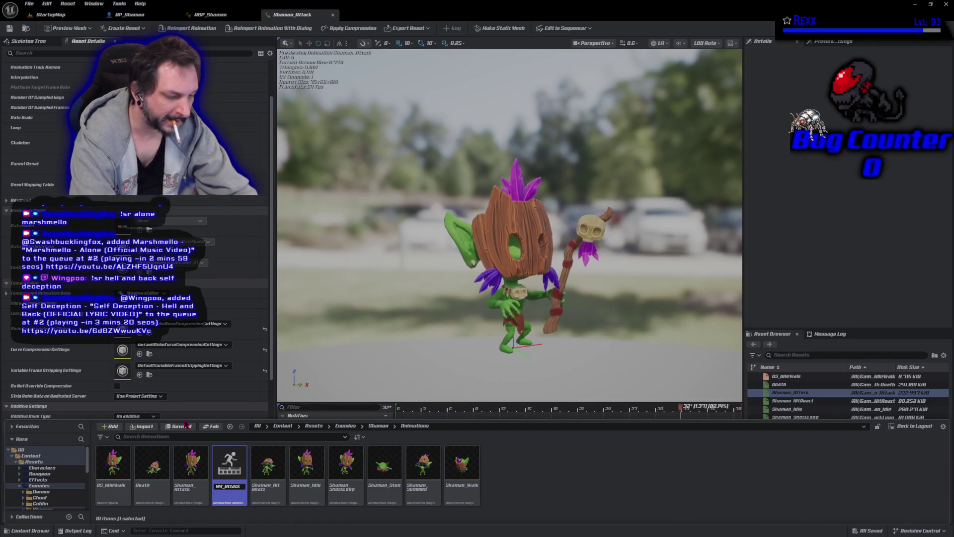
key(Return)
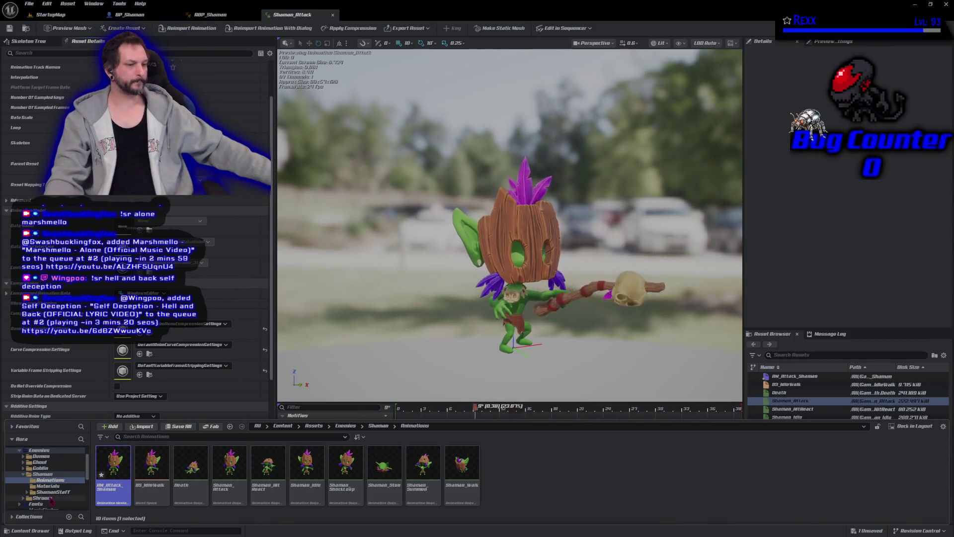
double_click(109, 484)
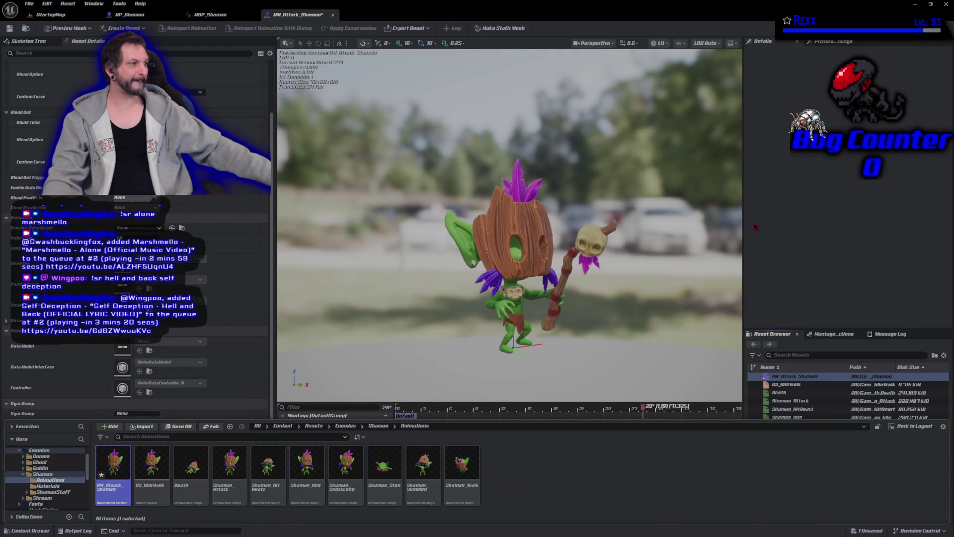
click(482, 243)
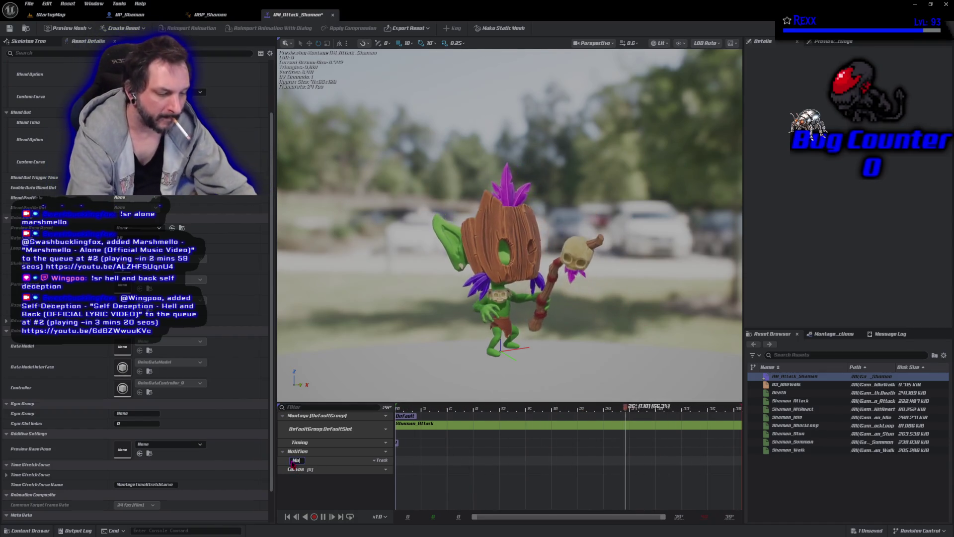
Name a notify track 'Motion Warping' and add a second notify track named Events.
text(Motion War)
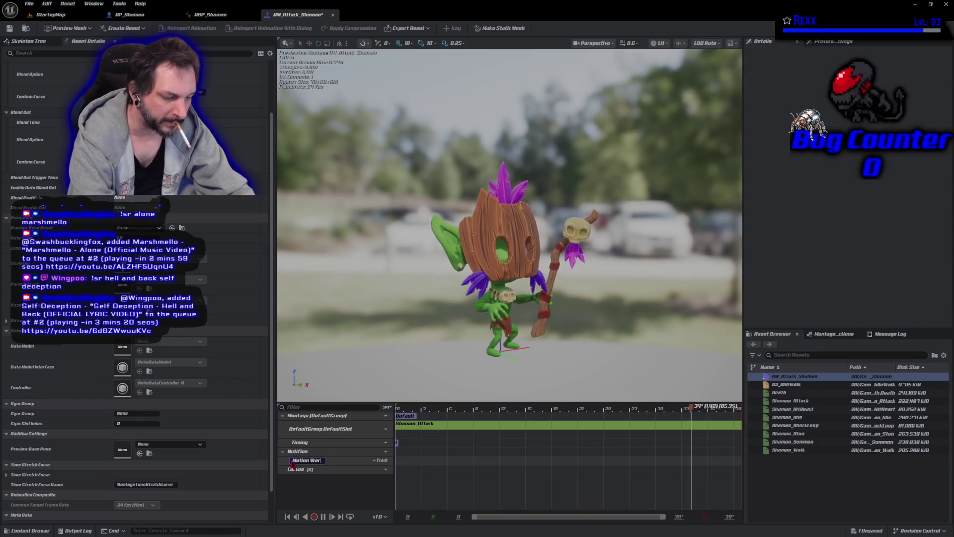
text(ping)
key(Return)
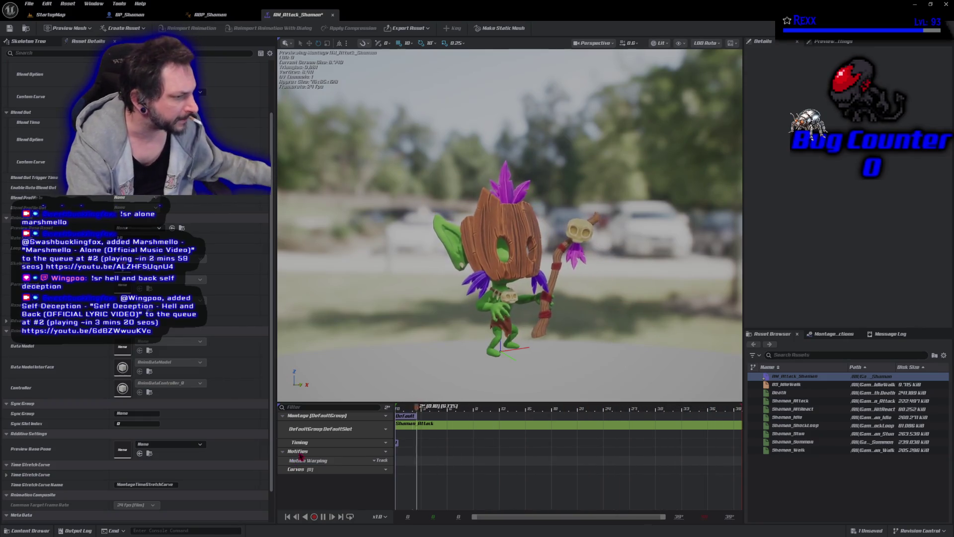
click(381, 451)
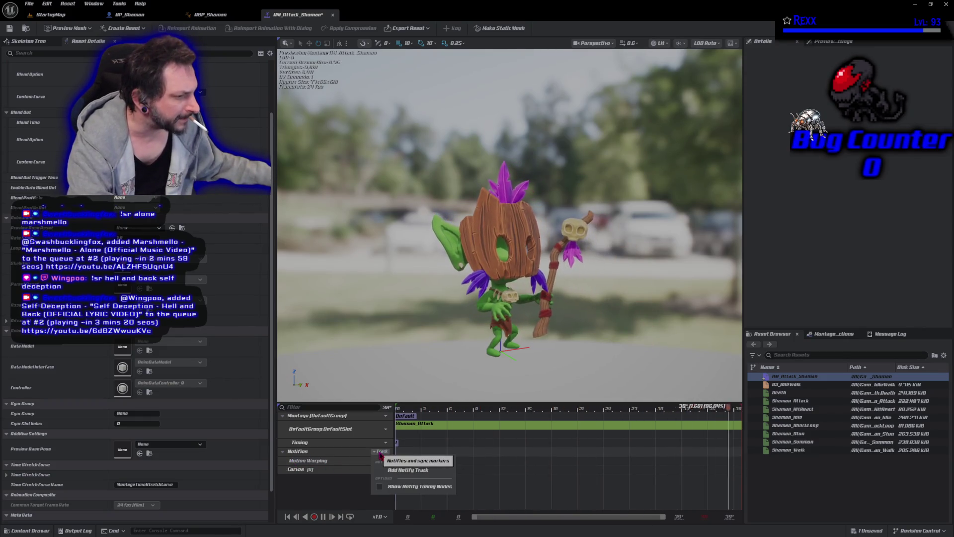
click(407, 469)
text(Events)
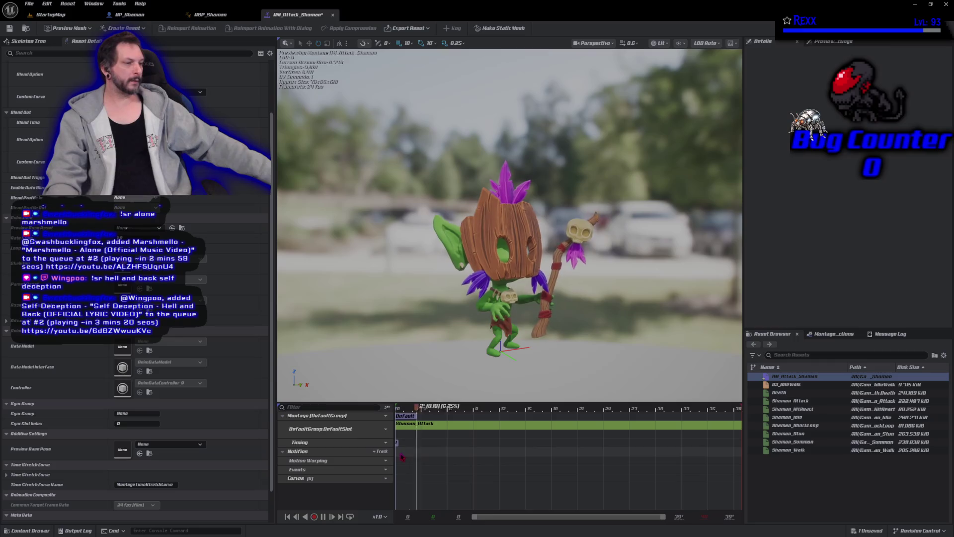
Save the AM_Attack_Shaman montage.
key(ctrl+s)
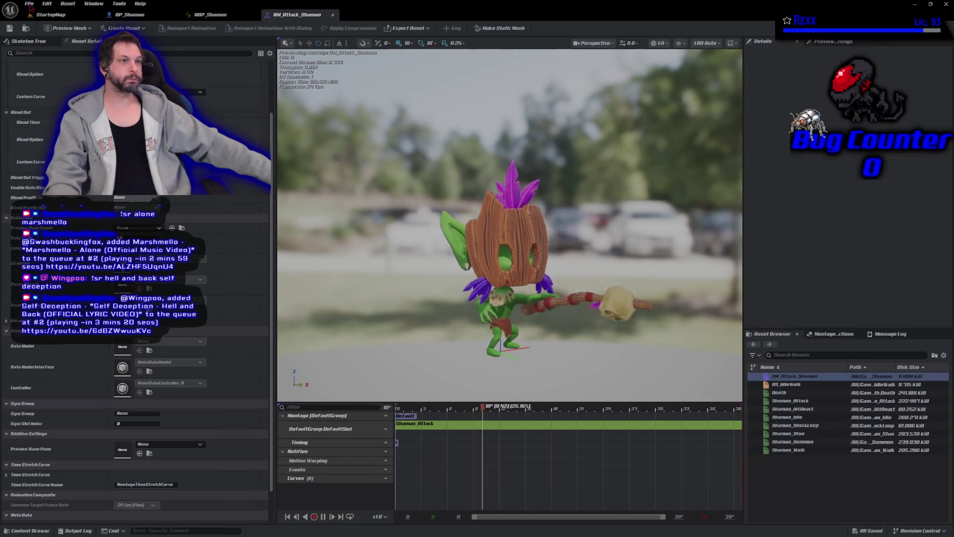
click(28, 3)
key(Escape)
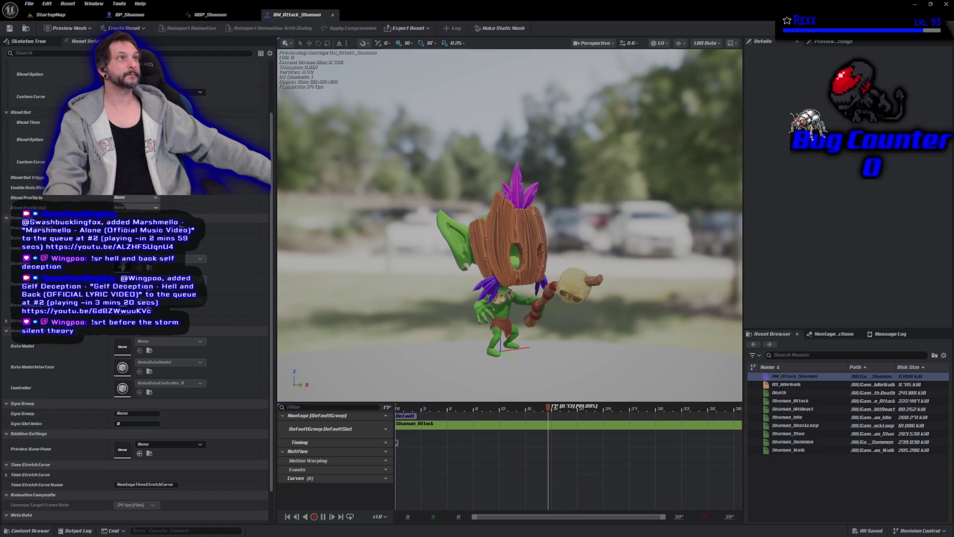
Add a Motion Warping notify state and trim it to span the attack's early frames.
right_click(407, 463)
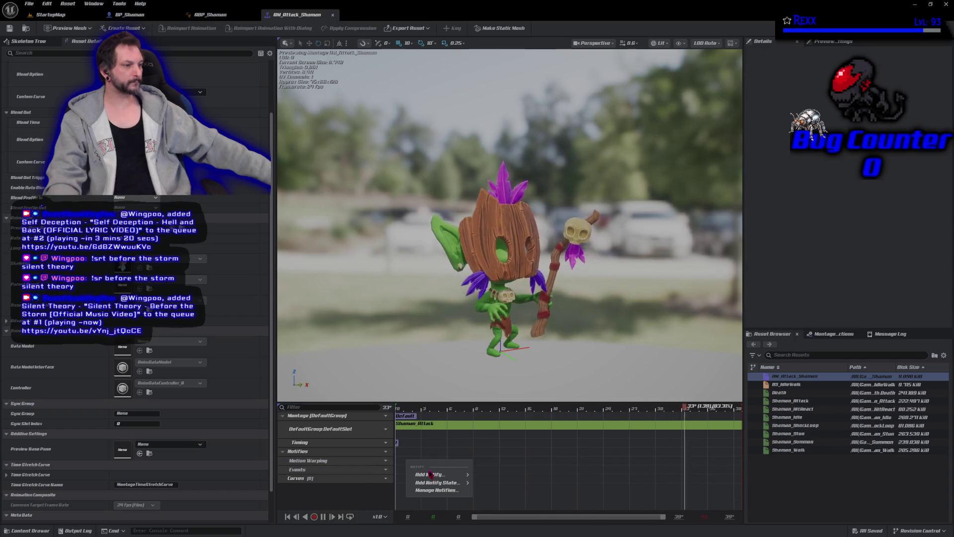
mouse_move(447, 482)
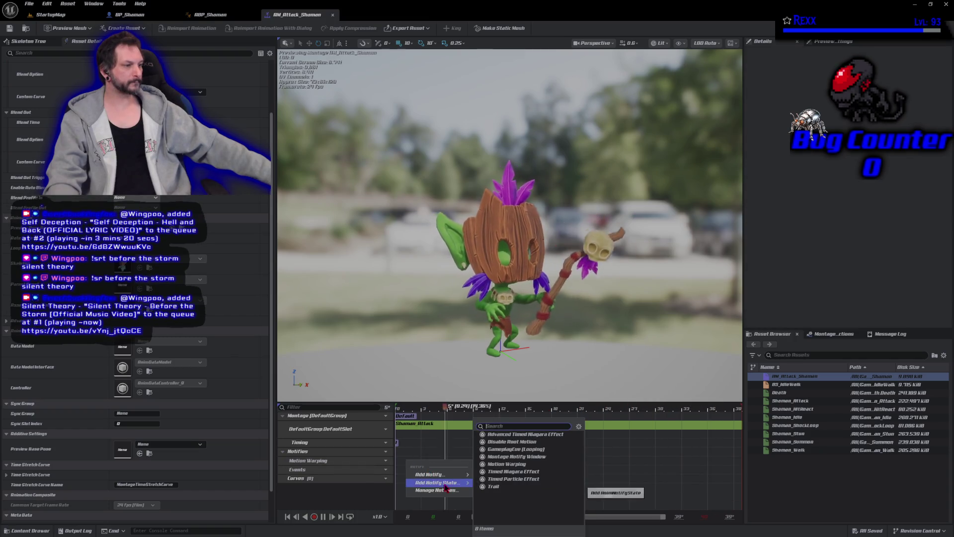
click(515, 464)
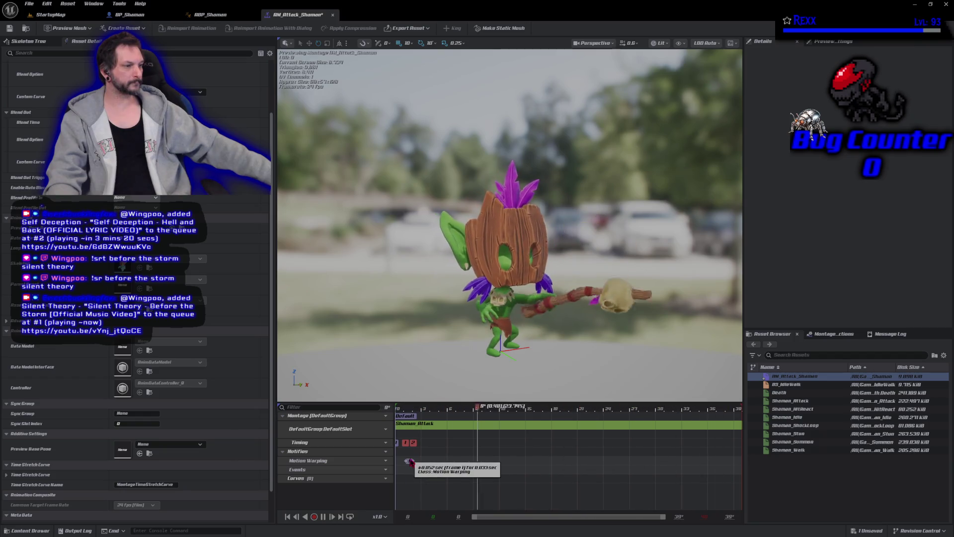
drag(410, 461, 461, 463)
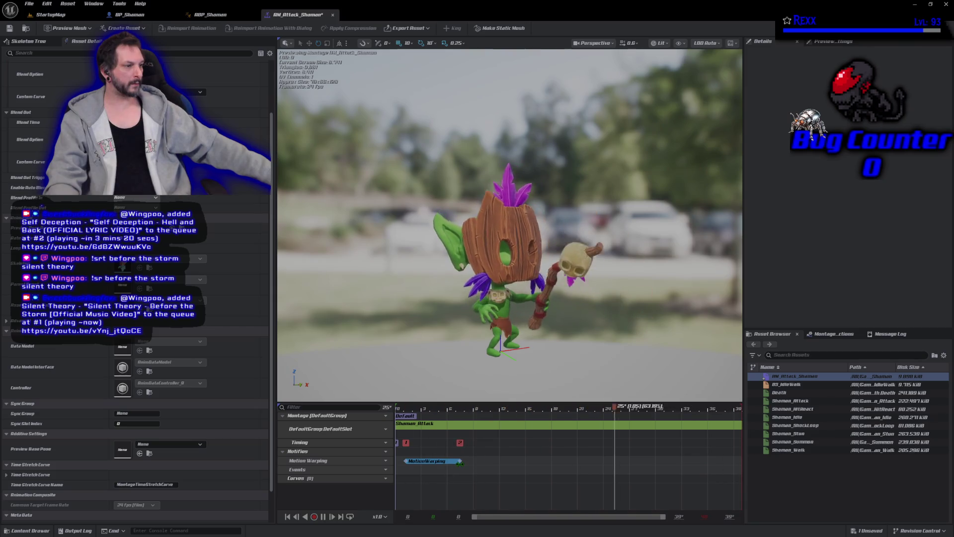
click(460, 462)
drag(405, 461, 427, 460)
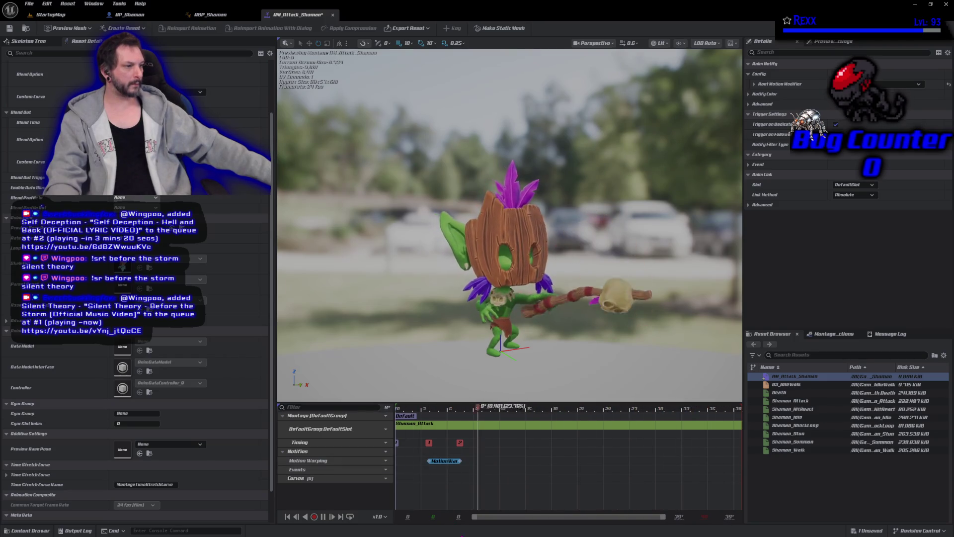
Turn off Warp Translation and set Rotation Type to Facing on the Motion Warping window, saving the montage.
click(9, 28)
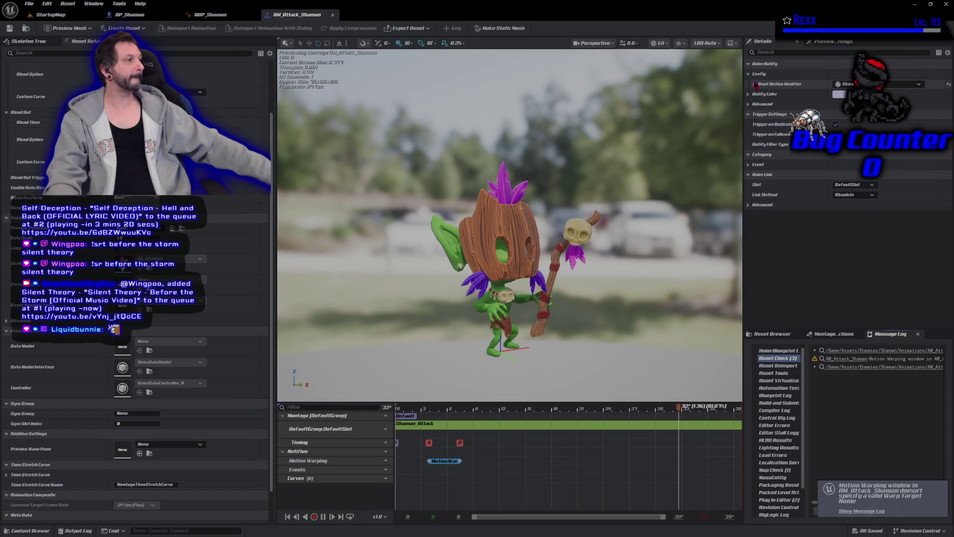
click(755, 84)
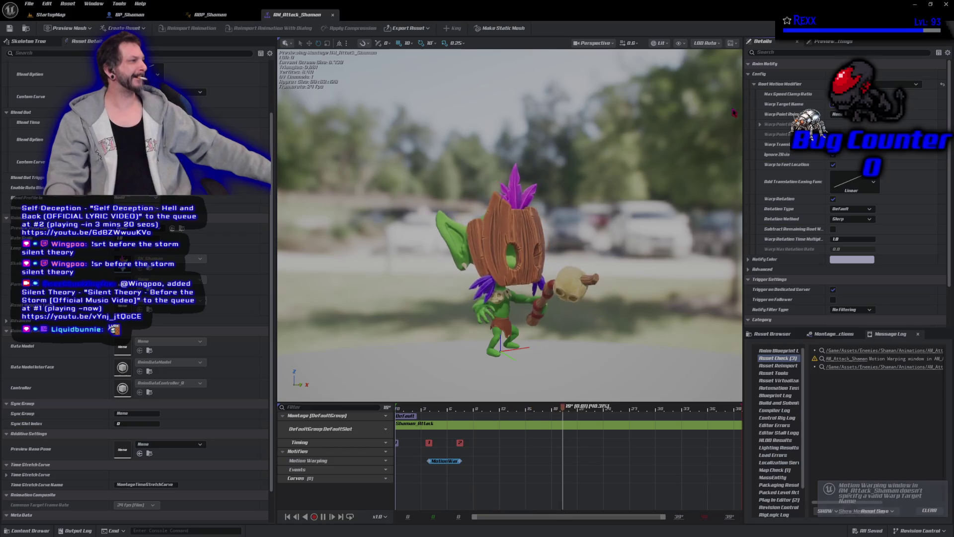
click(833, 144)
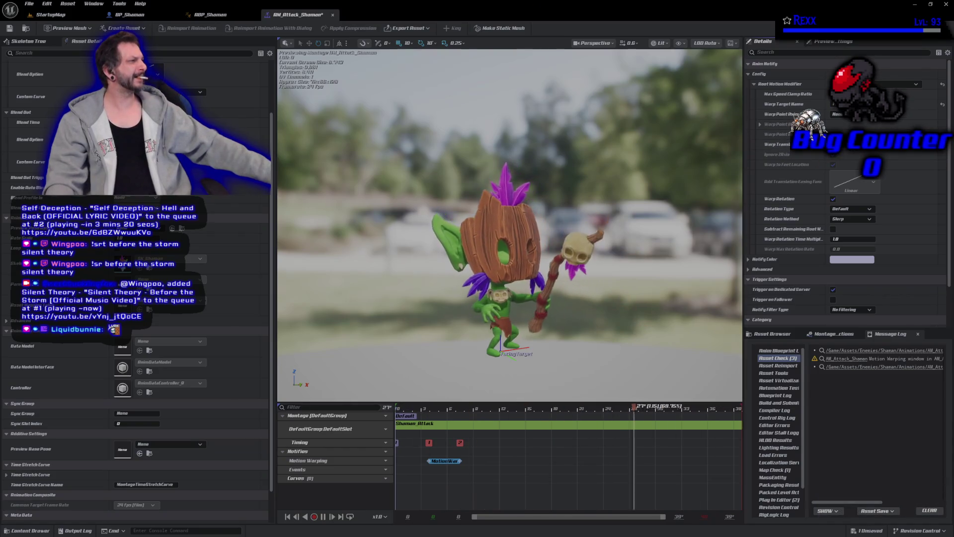
click(10, 28)
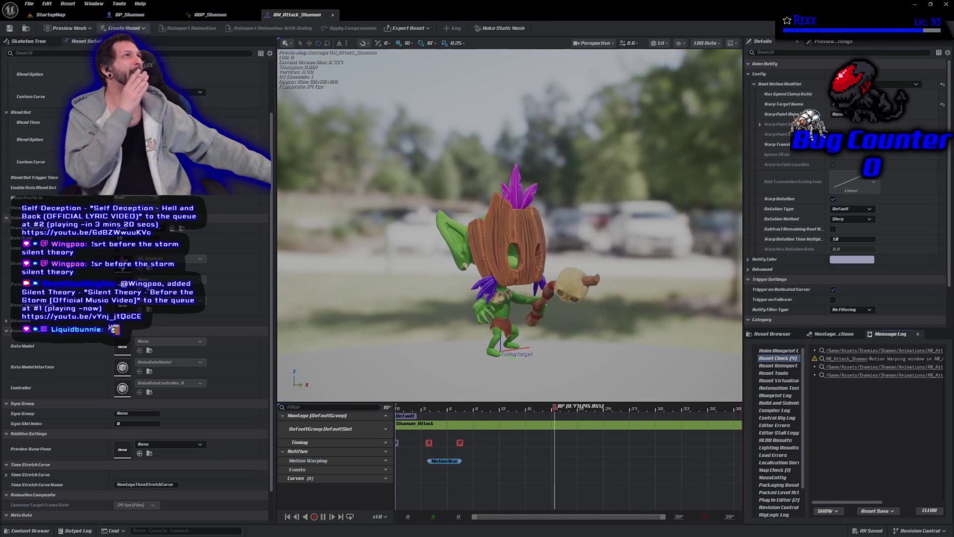
click(851, 209)
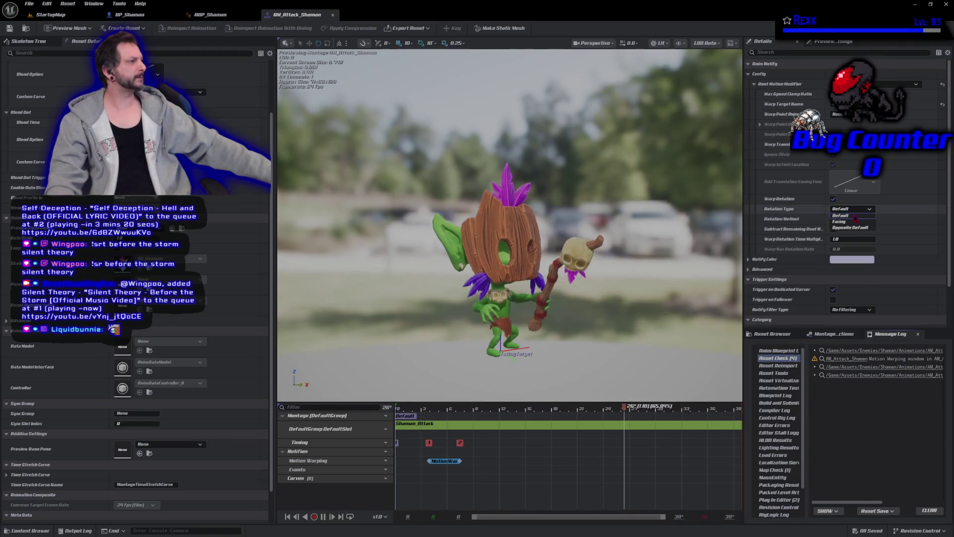
click(847, 225)
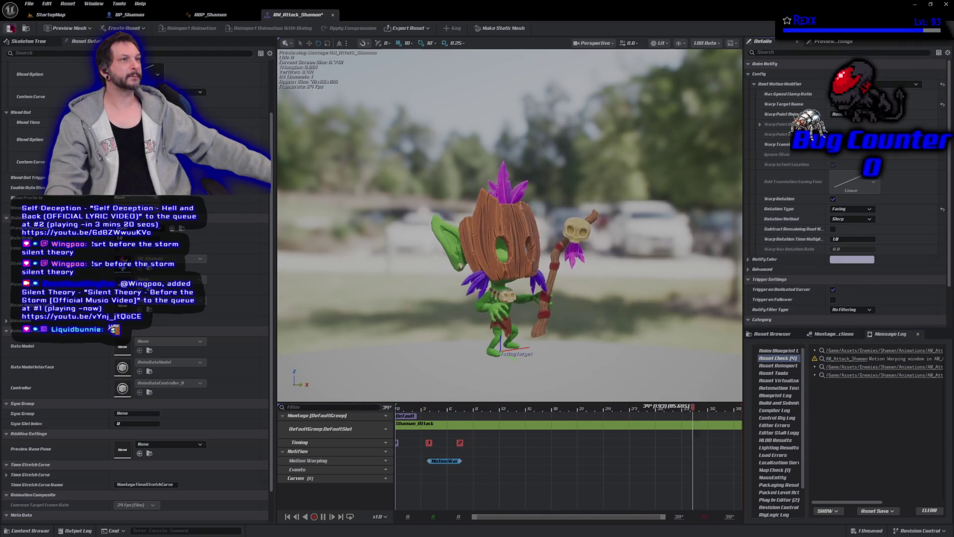
click(10, 29)
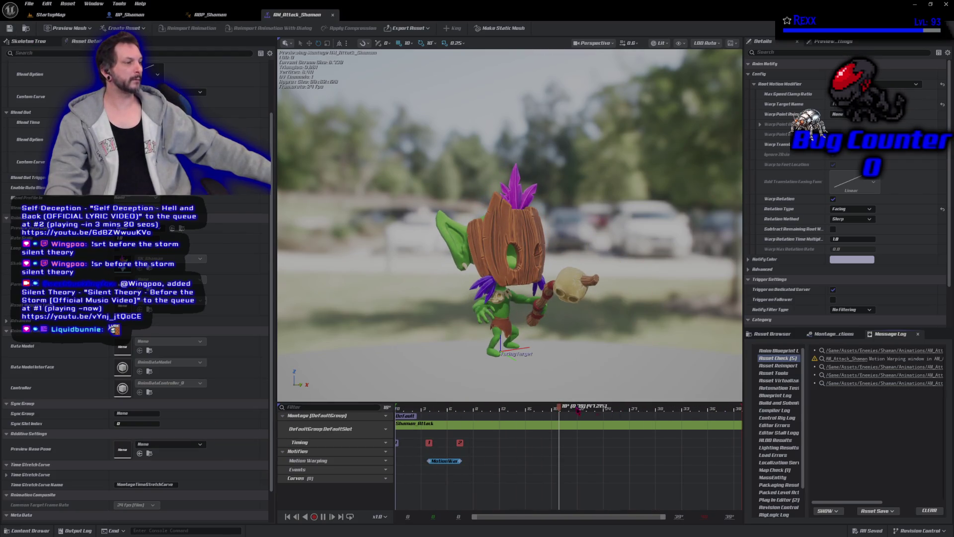
Scrub the montage preview back to about frame 14 and enlarge the preview viewport.
drag(559, 410, 537, 409)
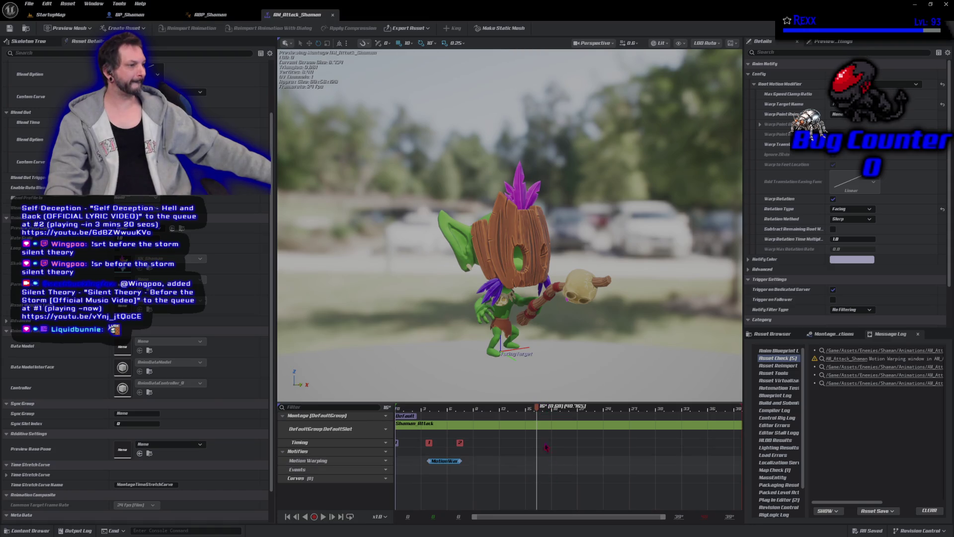
mouse_move(550, 409)
mouse_down()
mouse_move(520, 409)
mouse_move(546, 408)
mouse_up()
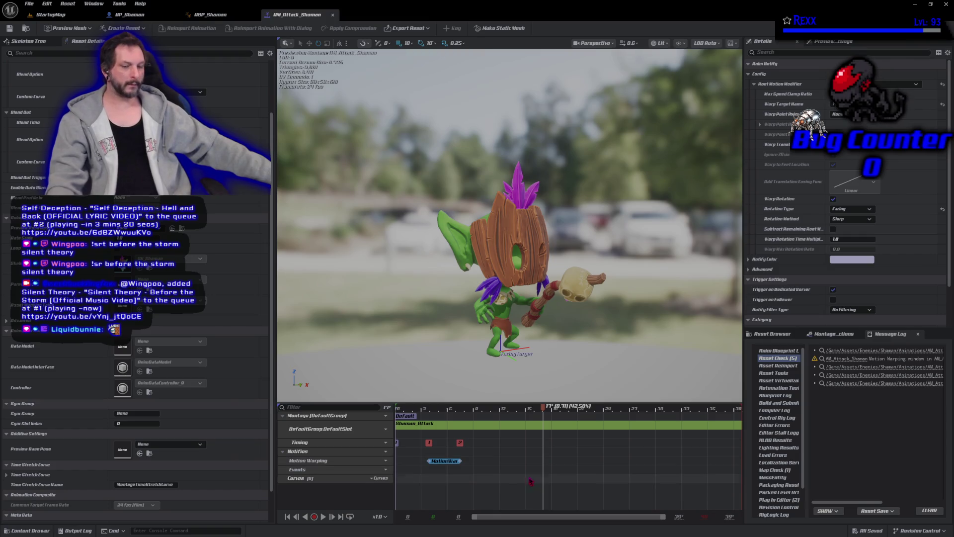
mouse_move(531, 402)
mouse_down()
mouse_move(529, 478)
mouse_move(529, 410)
mouse_move(587, 420)
mouse_move(479, 420)
mouse_move(516, 410)
mouse_up()
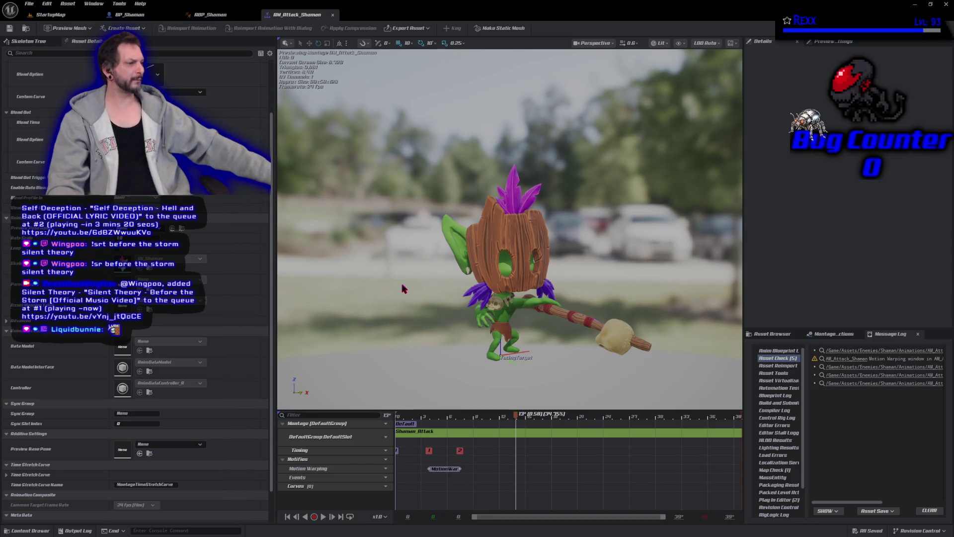
right_click(516, 486)
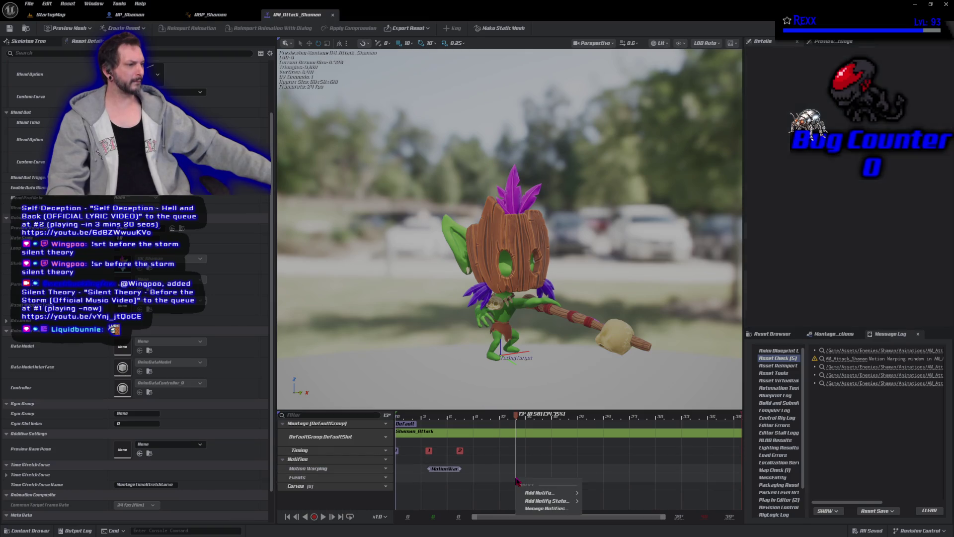
Place an AN_MontageEvent notify at the current frame, tag it Montage.Attack.Weapon, and return to BP_Shaman.
mouse_move(547, 493)
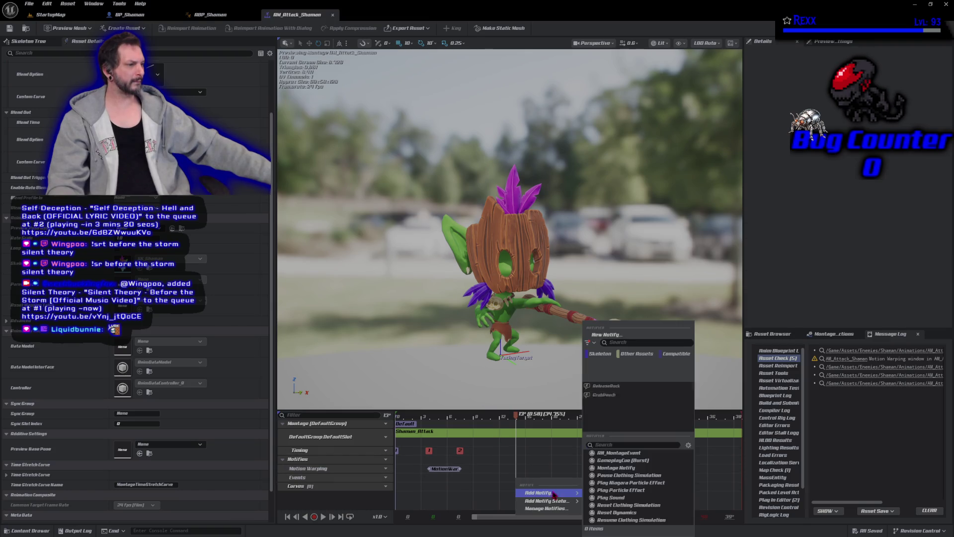
click(612, 453)
click(547, 479)
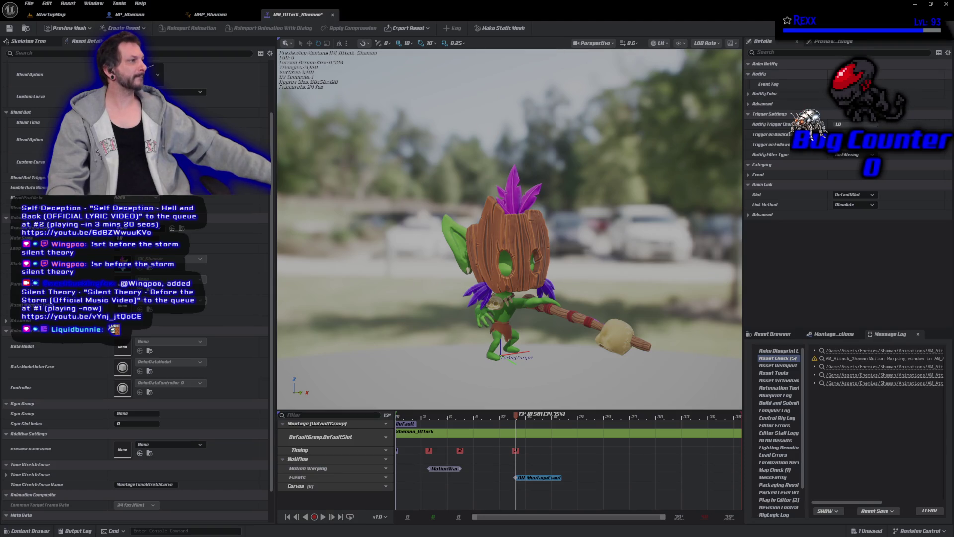
click(845, 84)
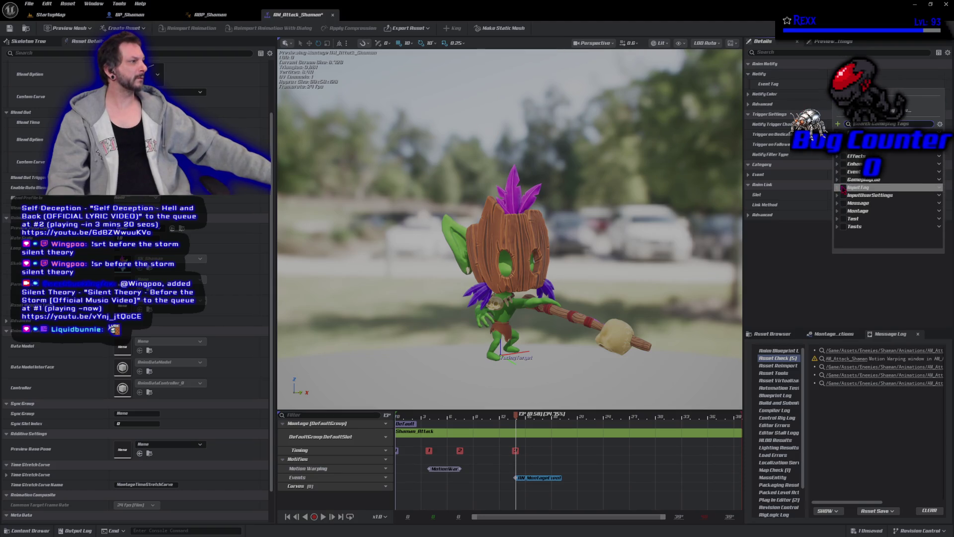
click(838, 210)
click(841, 219)
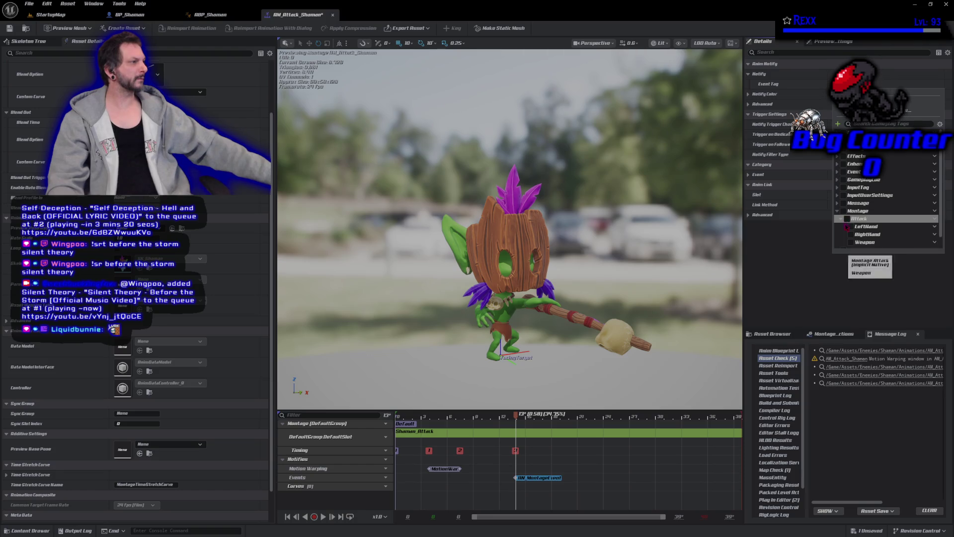
click(857, 242)
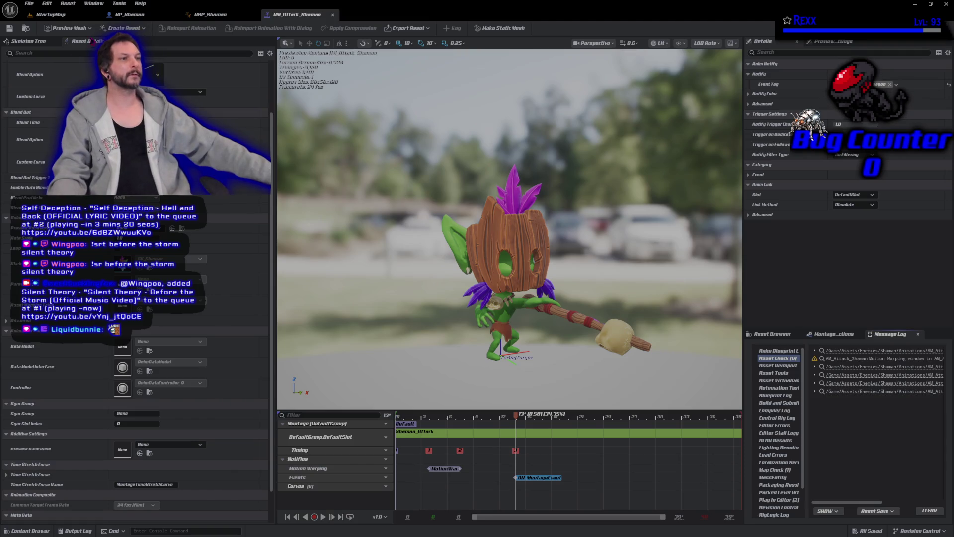
click(128, 14)
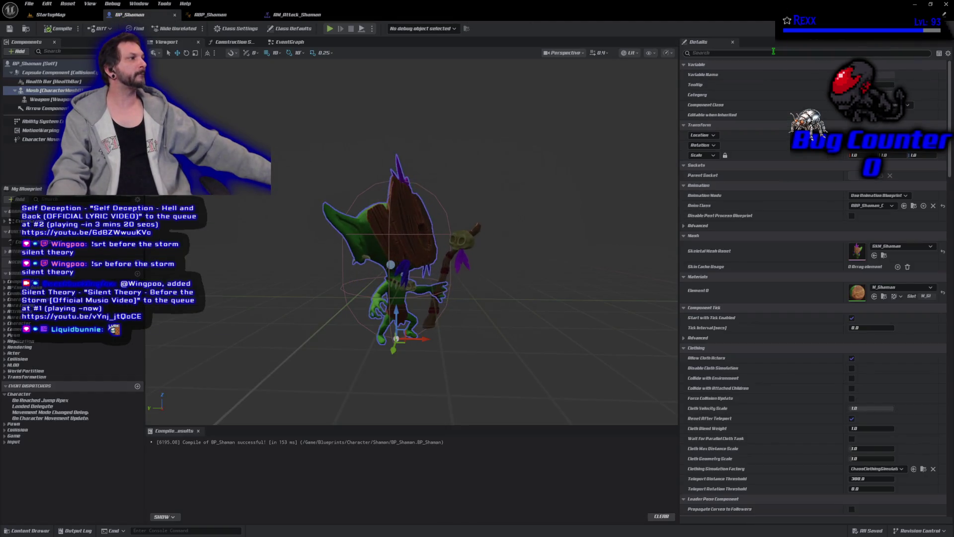
Set Attack Montages [0] to AM_Attack_Shaman with a Montage.Attack tag in BP_Shaman's class defaults, then compile.
text(attack)
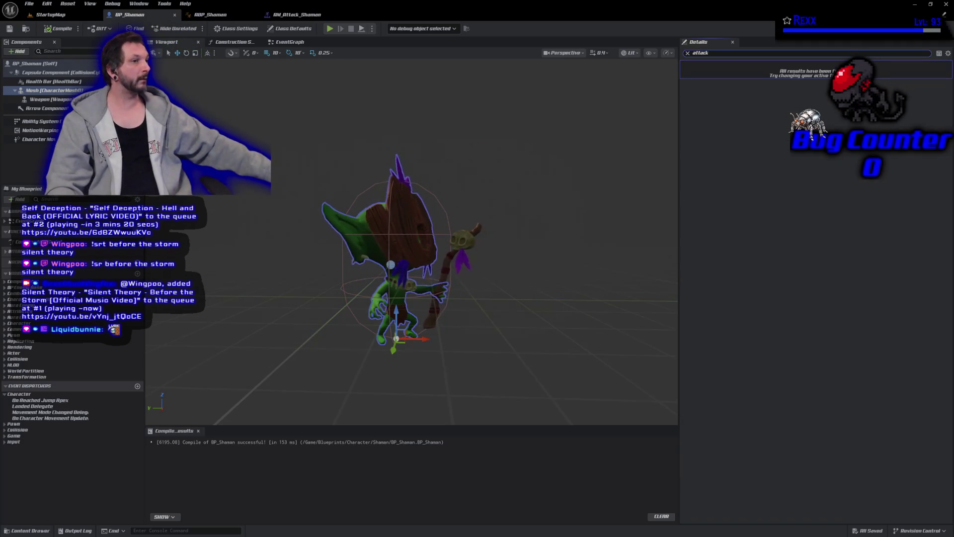
click(35, 64)
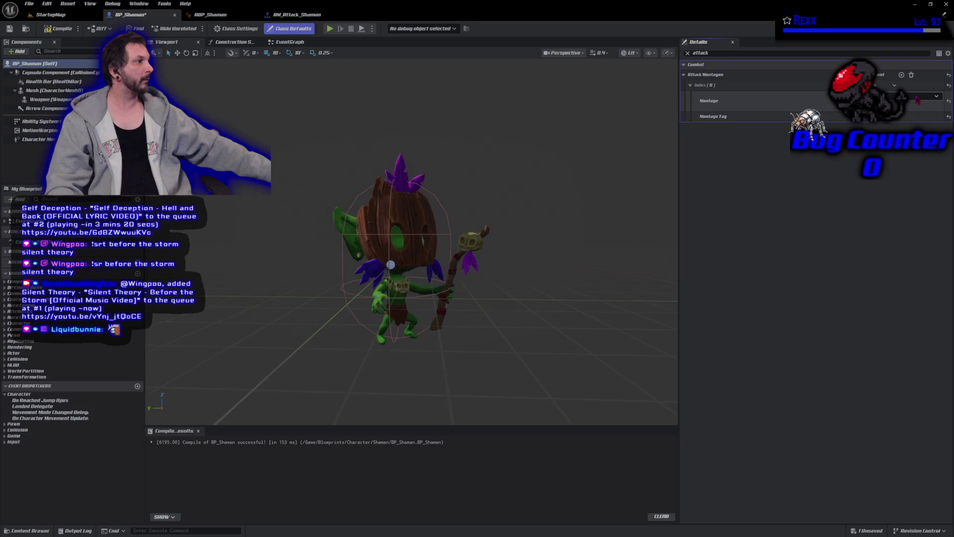
click(917, 100)
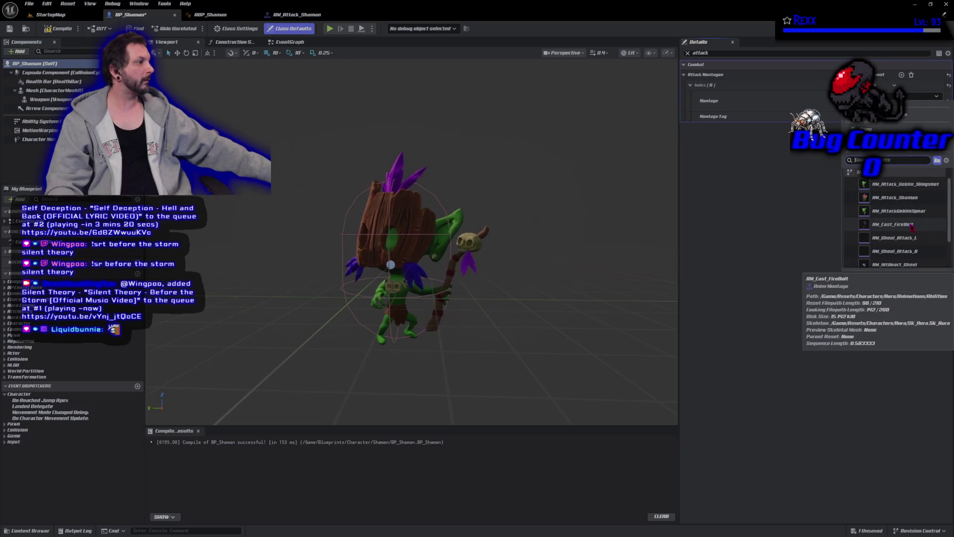
click(901, 198)
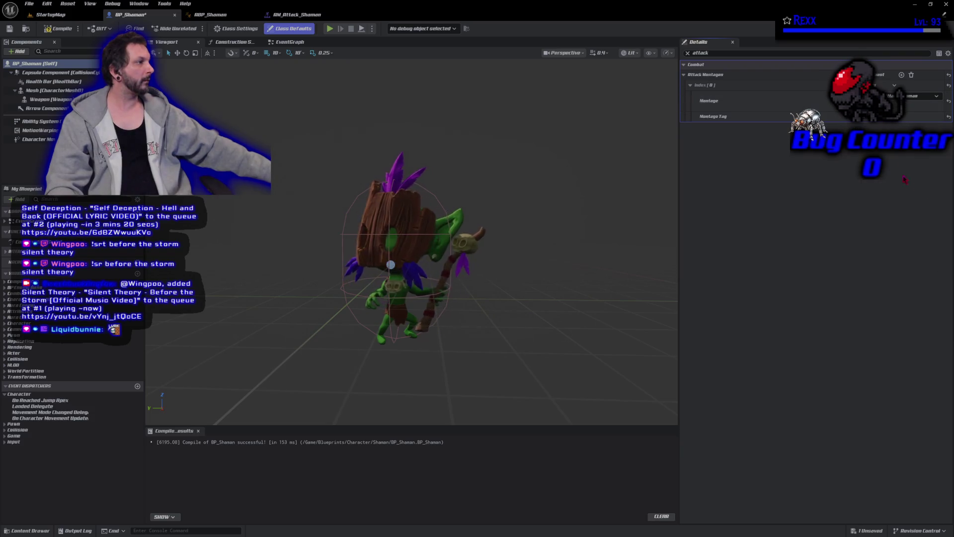
click(890, 116)
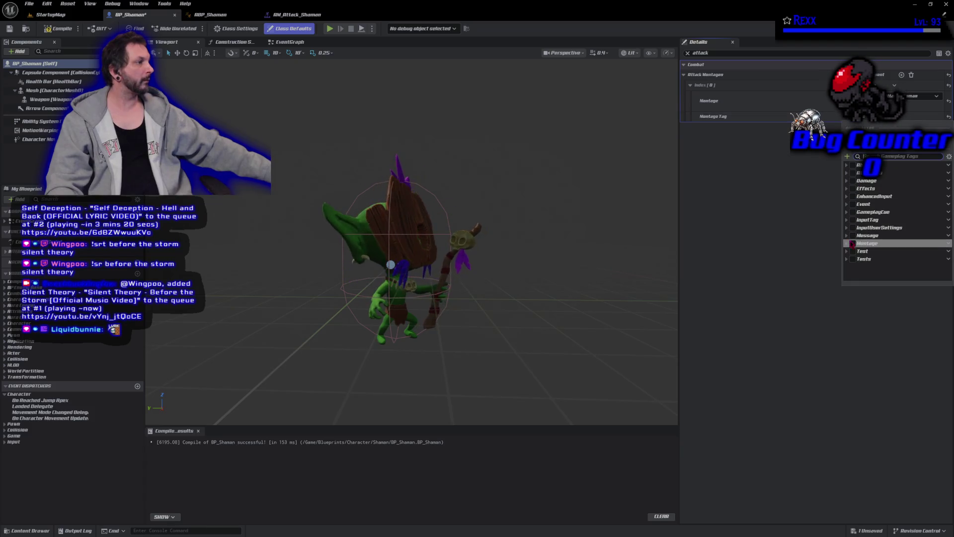
click(846, 243)
click(857, 251)
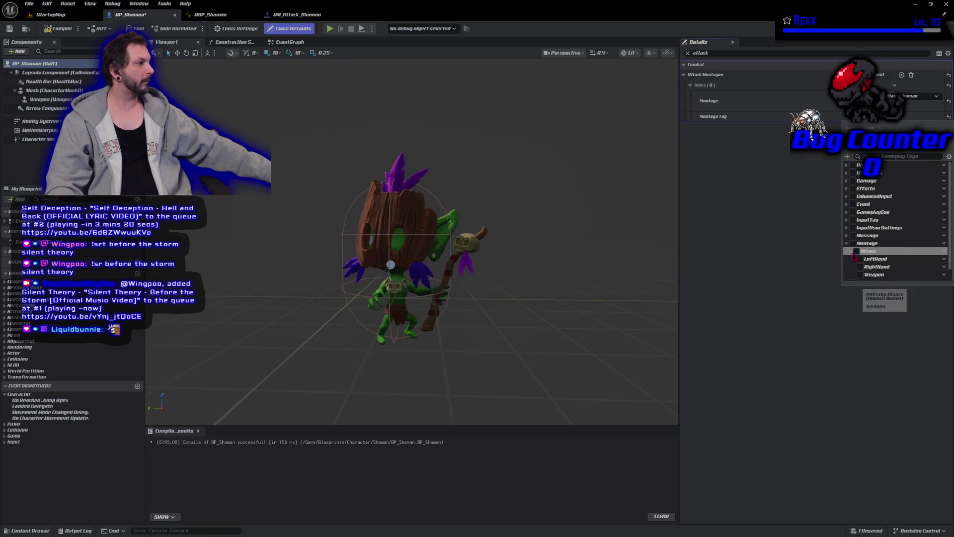
click(850, 251)
scroll(865, 259, down, 1)
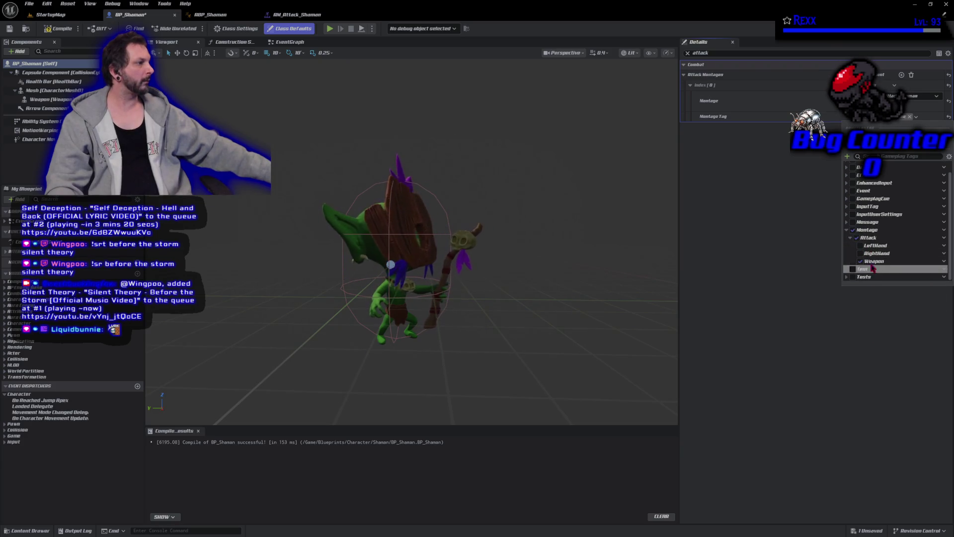
click(59, 29)
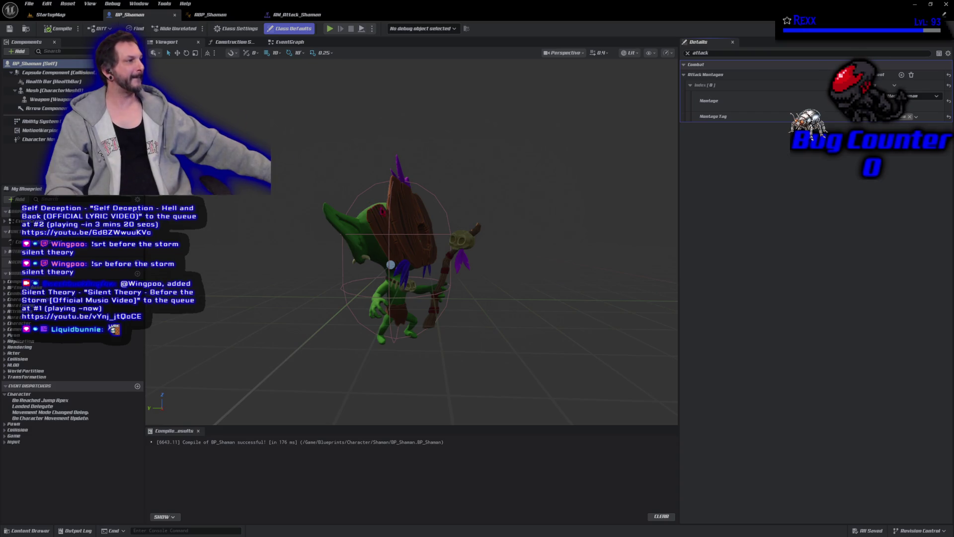
Open the Weapon component's SKM_ShamanStaff skeletal mesh.
click(47, 100)
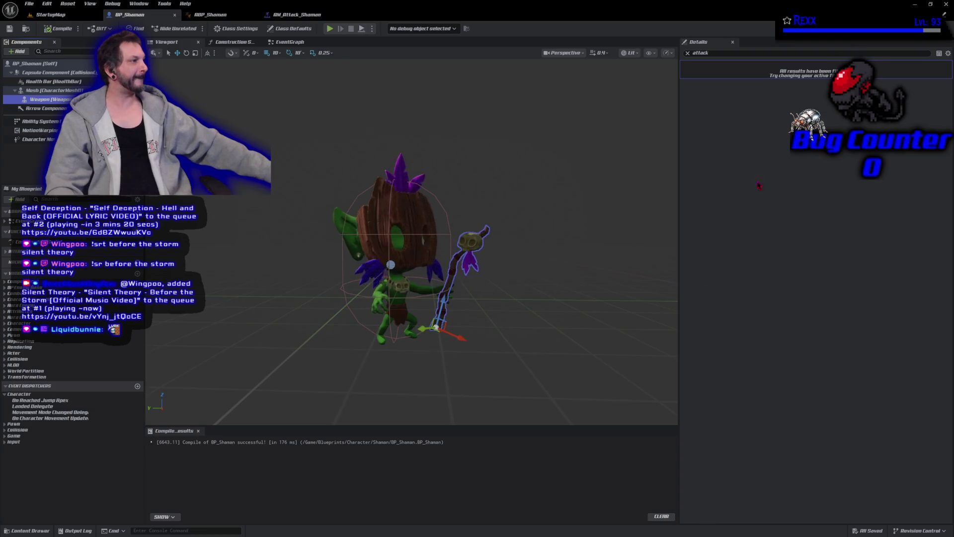
click(688, 53)
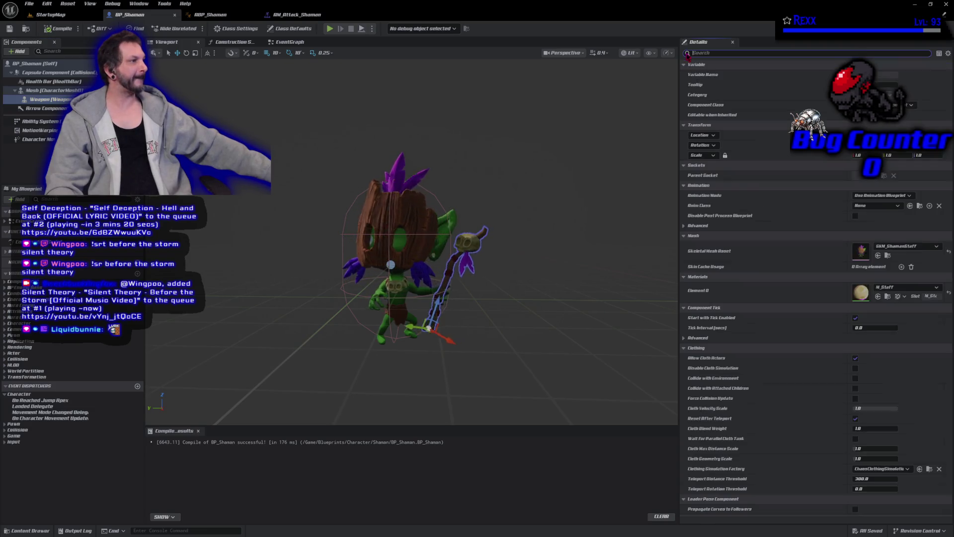
double_click(861, 253)
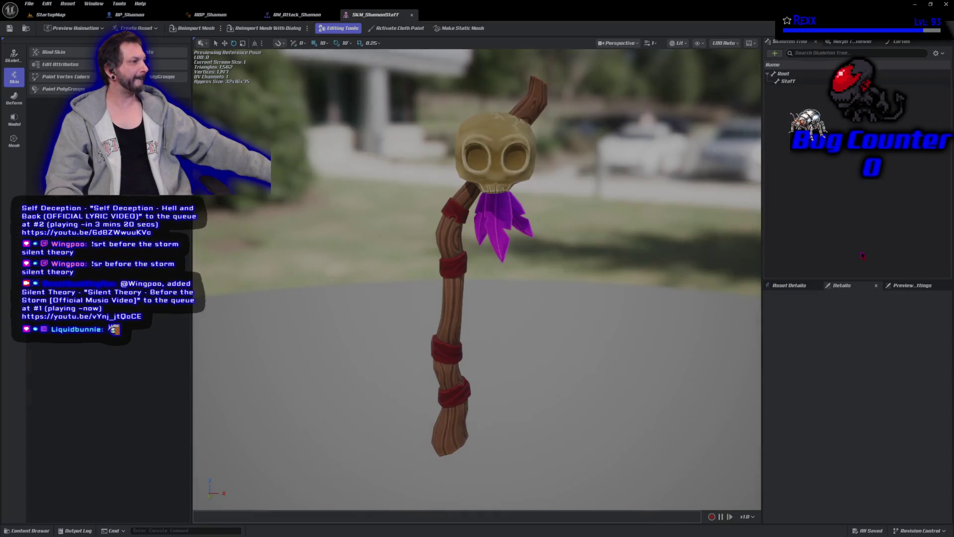
Add a socket named TipSocket to the Staff bone and save the staff mesh.
click(807, 82)
right_click(807, 84)
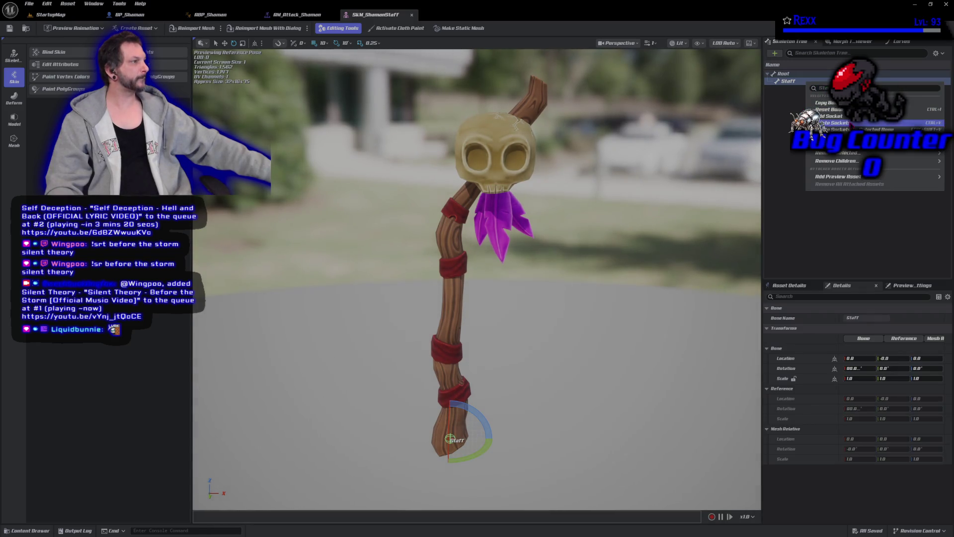
click(830, 116)
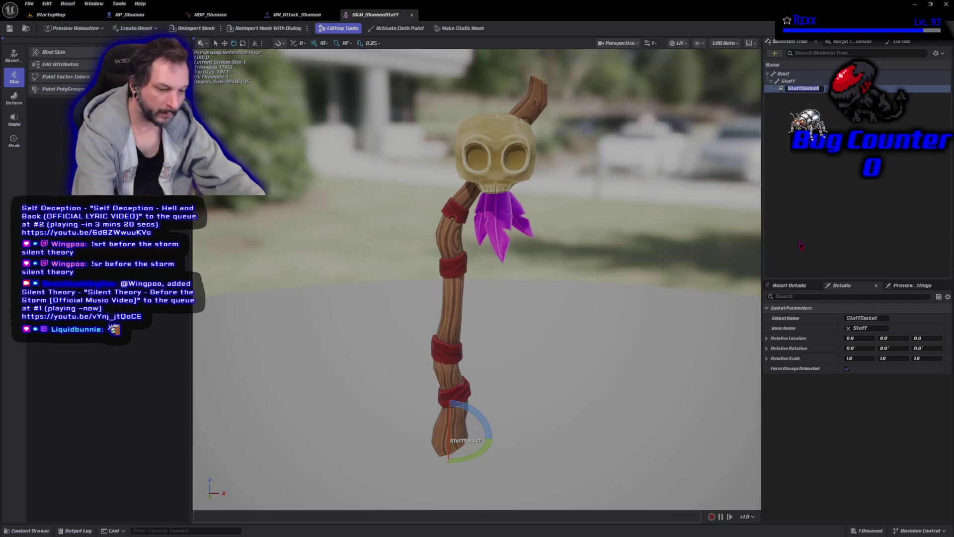
text(TipSocket)
key(Return)
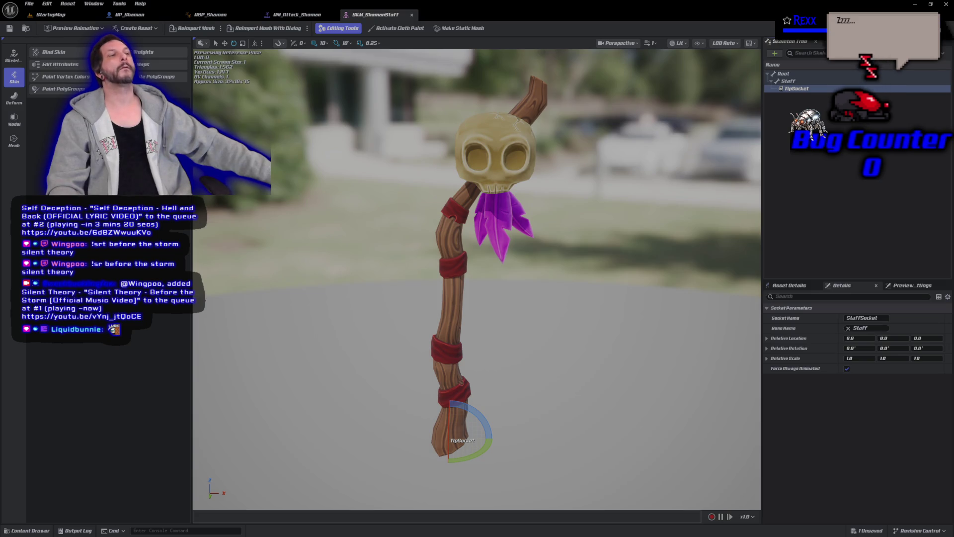
click(31, 4)
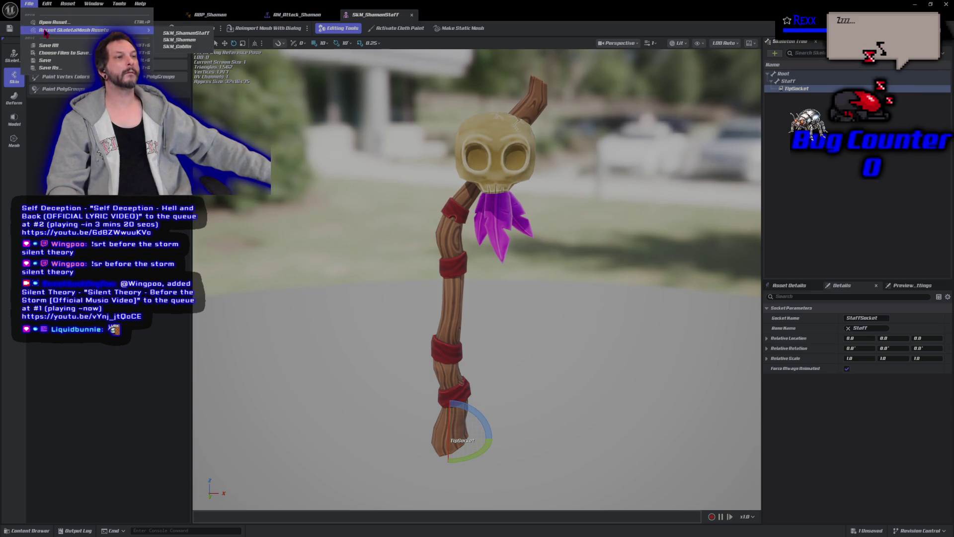
click(45, 45)
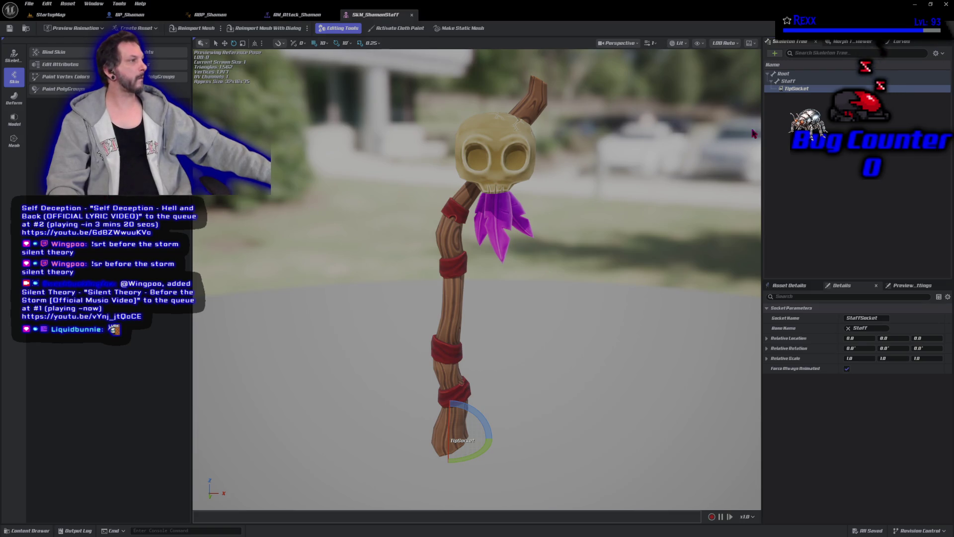
click(796, 88)
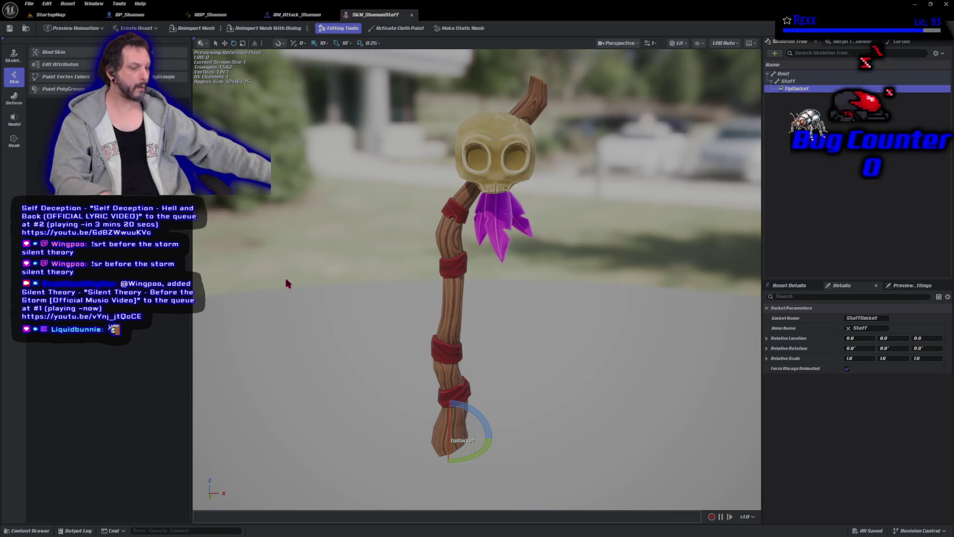
Move TipSocket up from the staff base to the staff's top end, just above the skull.
key(w)
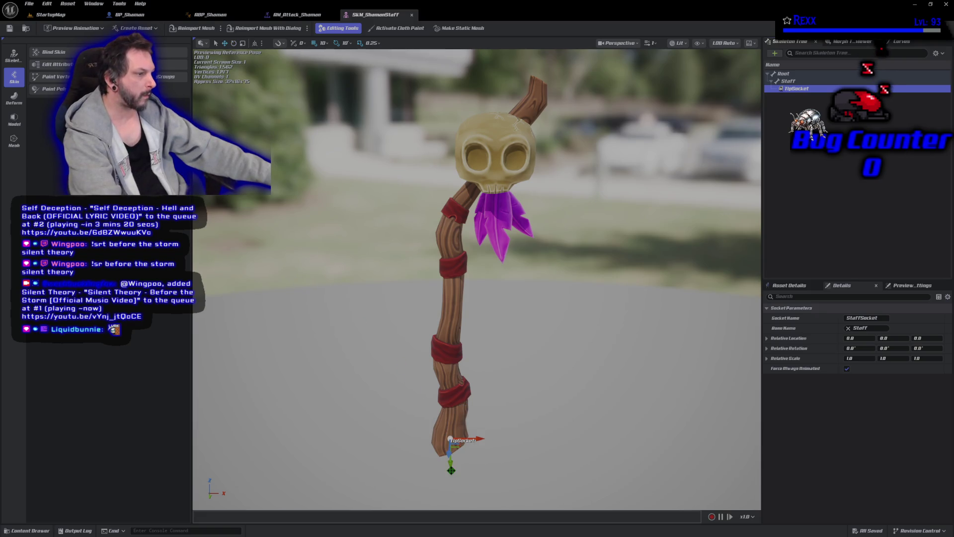
click(451, 469)
drag(452, 469, 450, 114)
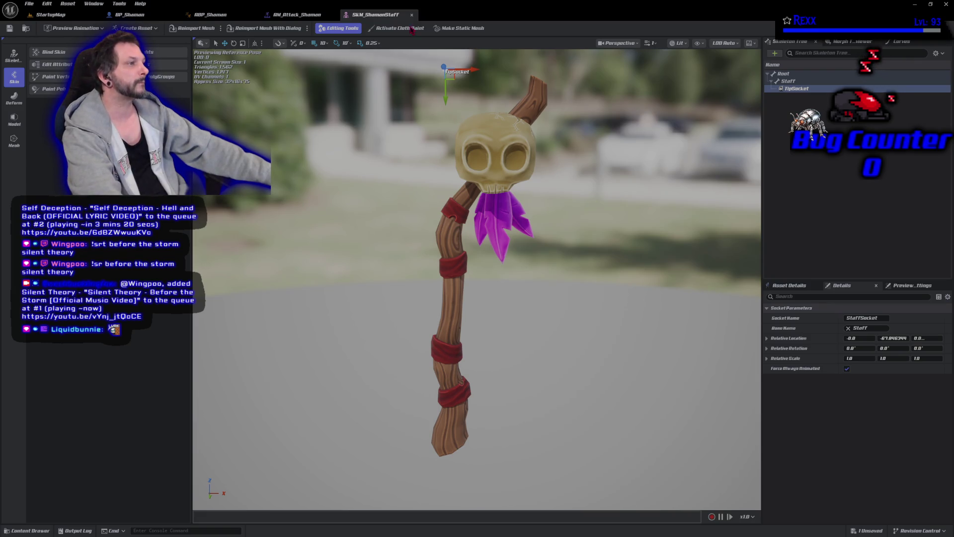
mouse_move(470, 70)
mouse_down()
mouse_move(530, 70)
mouse_move(518, 69)
mouse_up()
drag(493, 102, 496, 140)
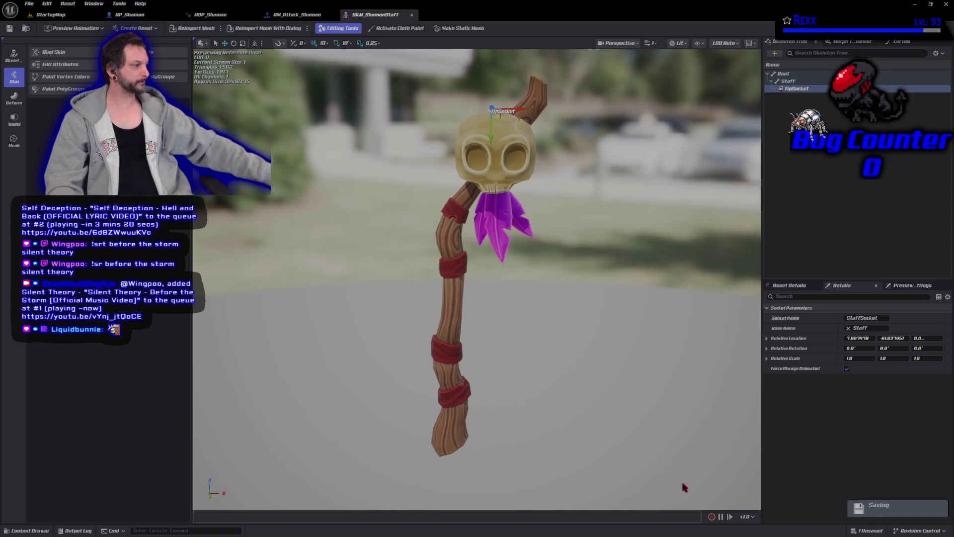
key(alt+Tab)
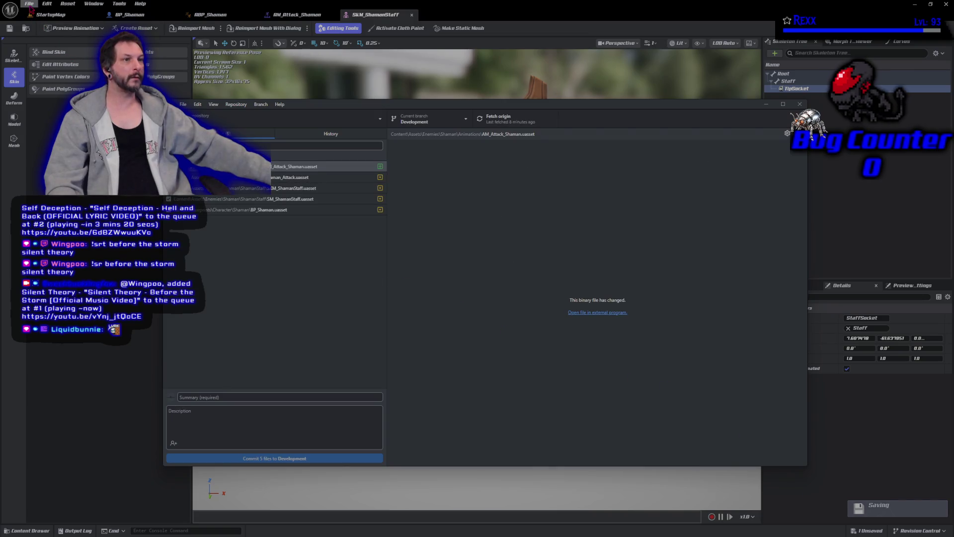
Save all unsaved assets in the Unreal editor.
click(29, 3)
click(49, 45)
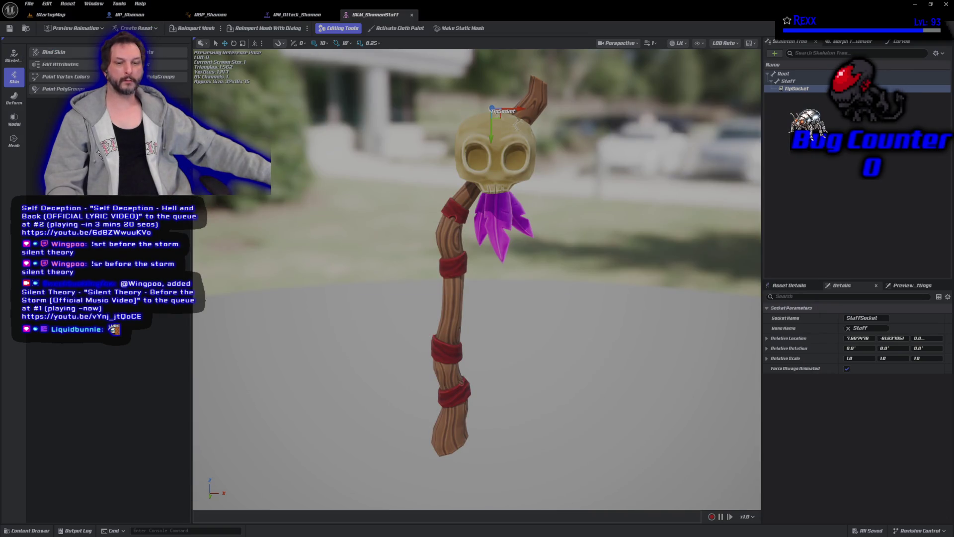
key(alt+Tab)
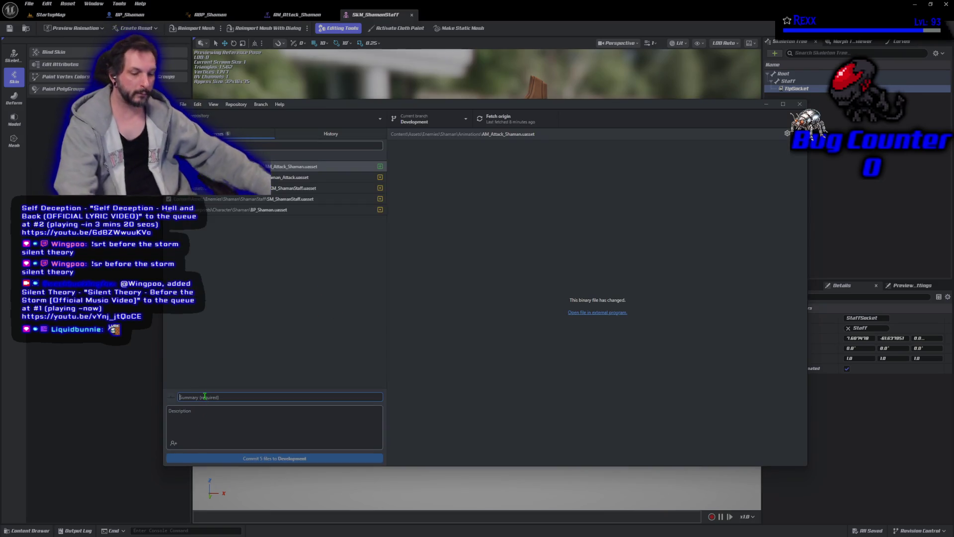
Commit the 5 changed files to Development as 'Shaman Attack Montage' and push to origin.
text(Shaman )
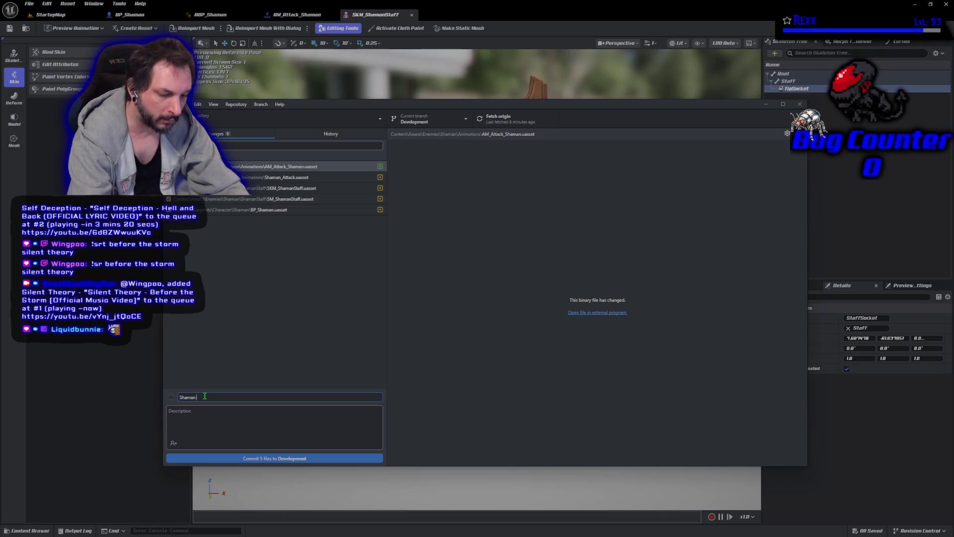
text(Attack MOntage)
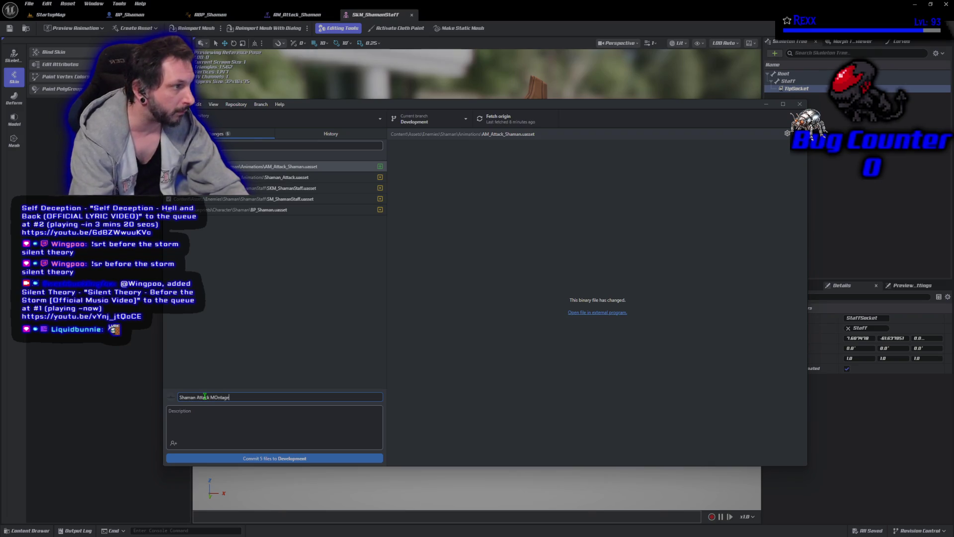
key(ctrl+Left)
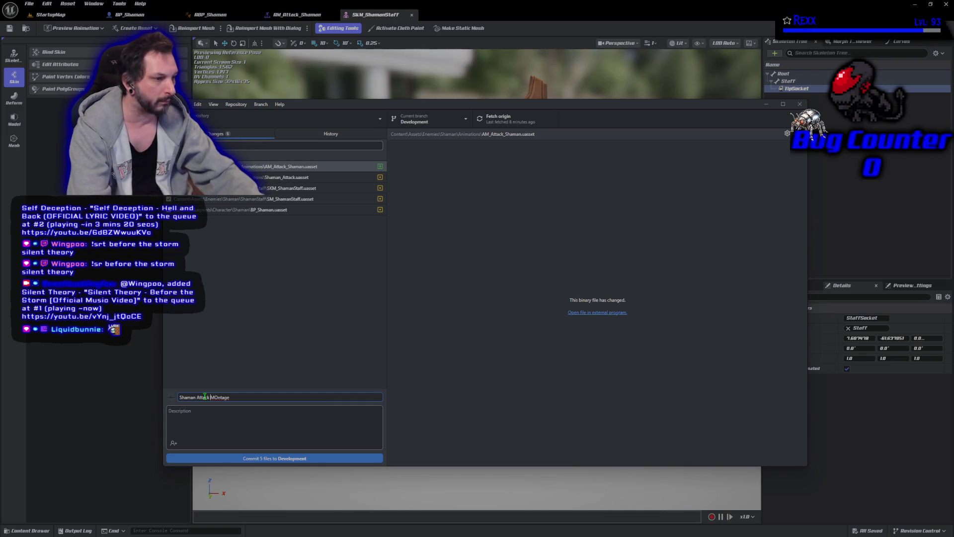
key(Right)
key(Right)
key(BackSpace)
text(o)
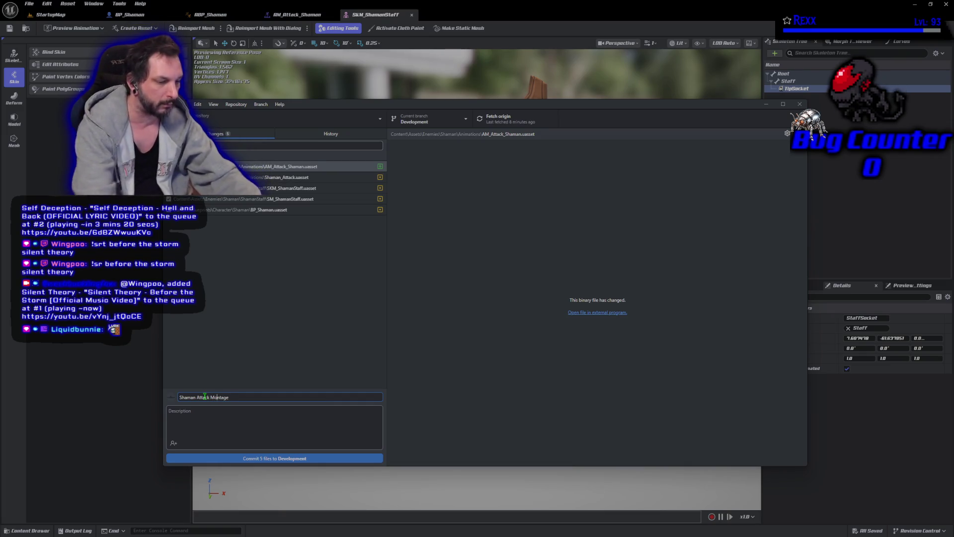
key(ctrl+Return)
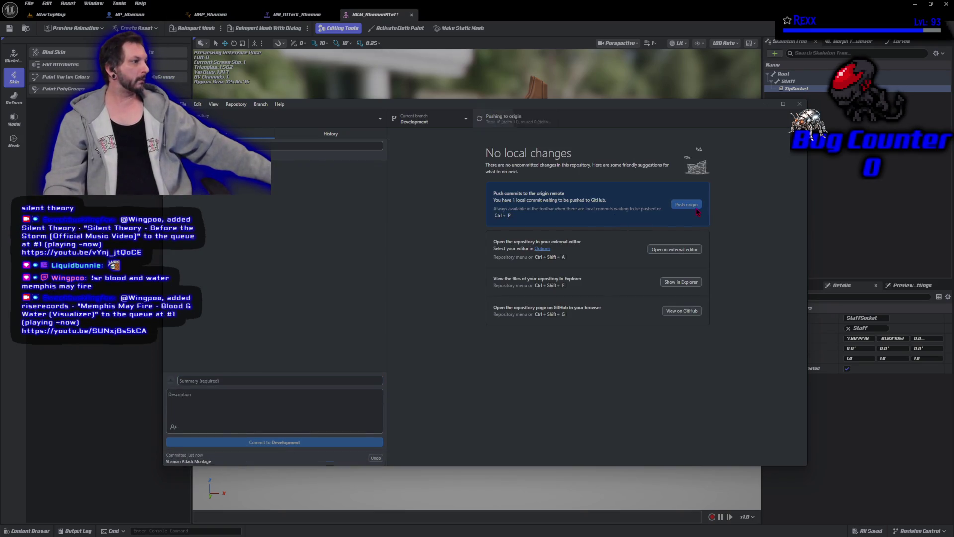
click(696, 208)
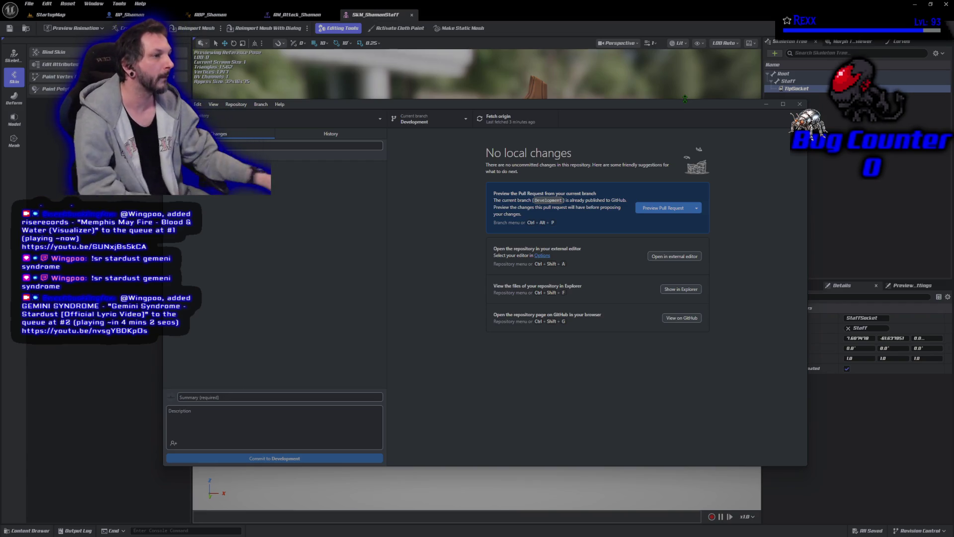
Close GitHub Desktop after the push, returning to the SKM_ShamanStaff mesh editor.
click(800, 104)
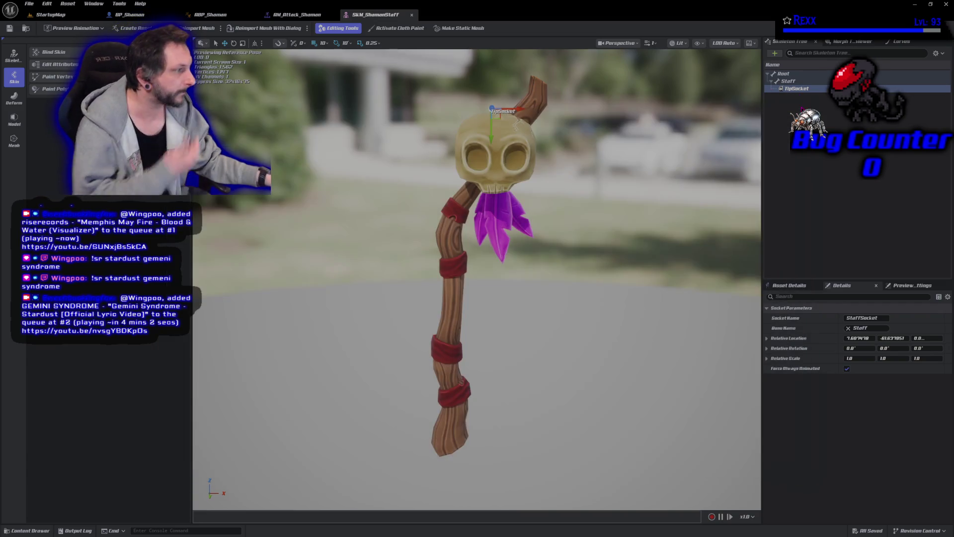
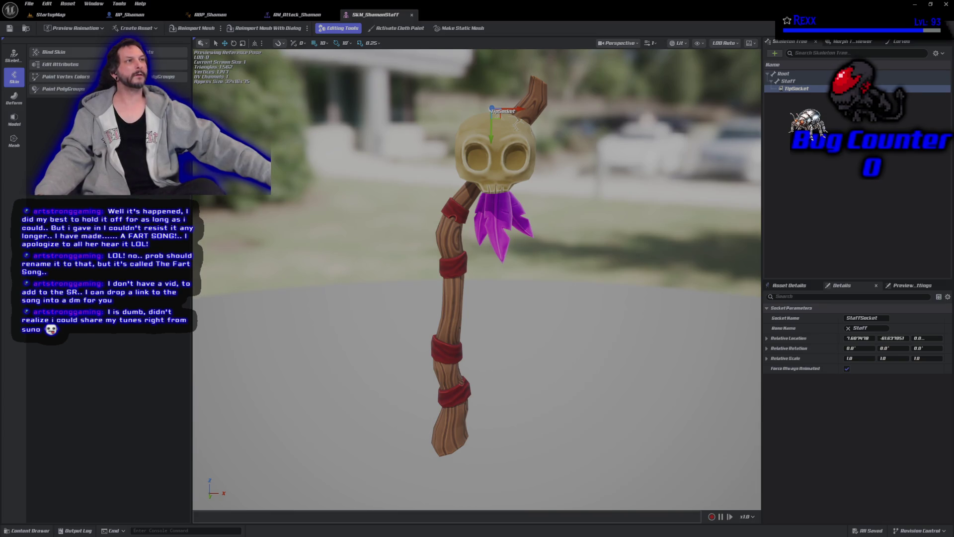
Open GA_RangedAttack from Blueprints > AbilitySystem > Enemy > Abilities and widen the Details panel.
key(ctrl+space)
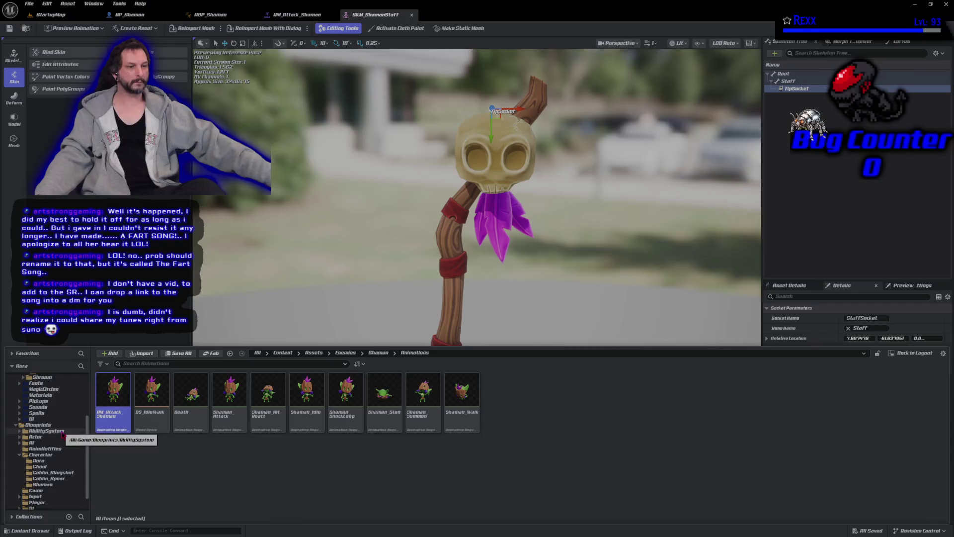
click(46, 430)
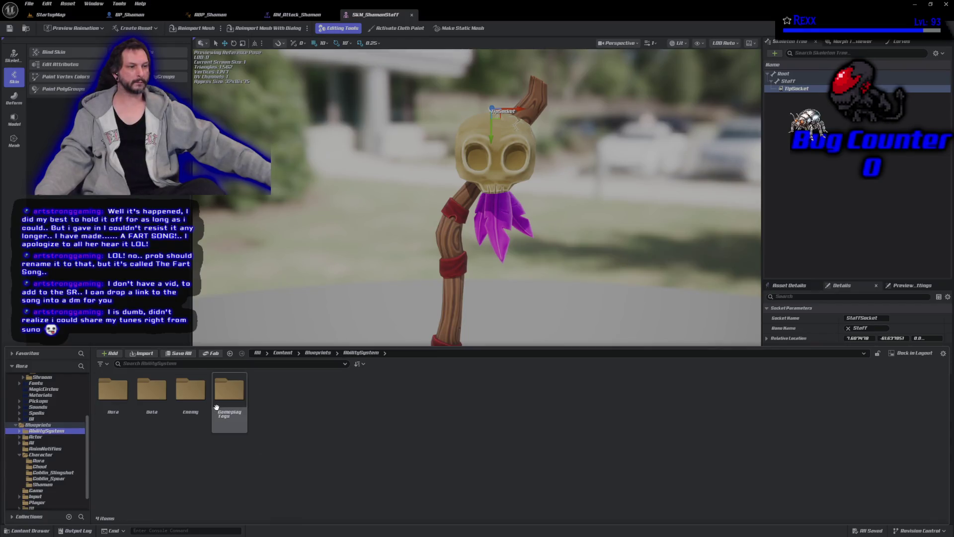
double_click(185, 416)
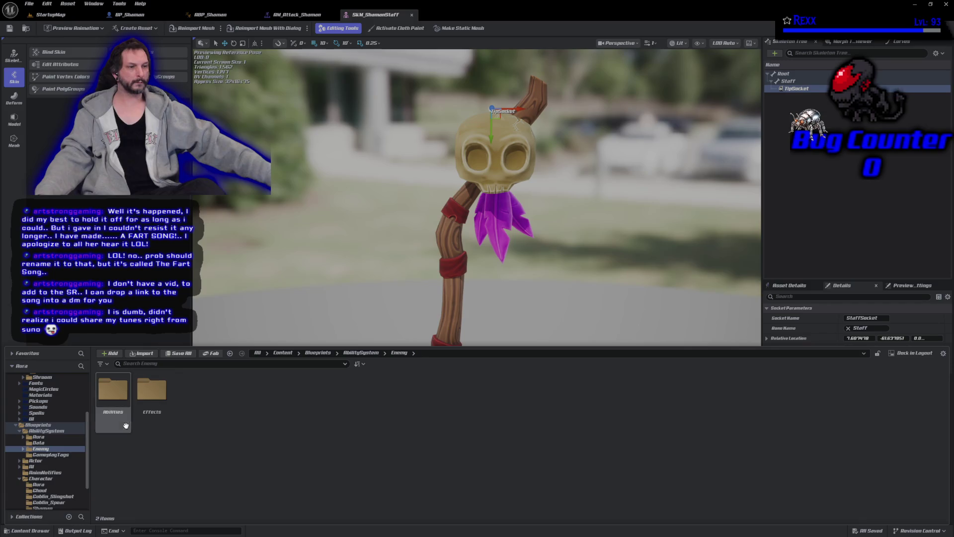
double_click(113, 391)
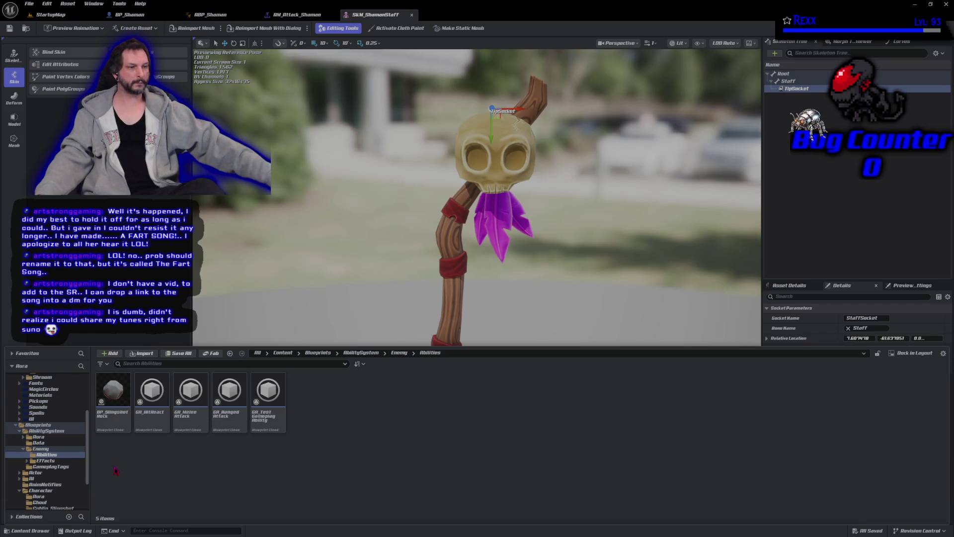
double_click(216, 429)
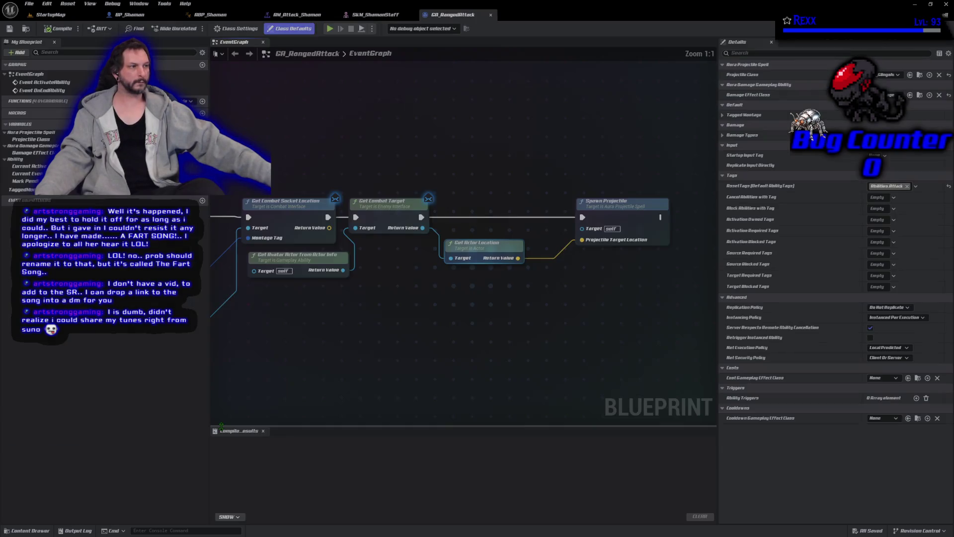
mouse_move(718, 146)
mouse_down()
mouse_move(437, 145)
mouse_move(612, 129)
mouse_move(619, 139)
mouse_move(703, 146)
mouse_move(654, 154)
mouse_move(674, 154)
mouse_up()
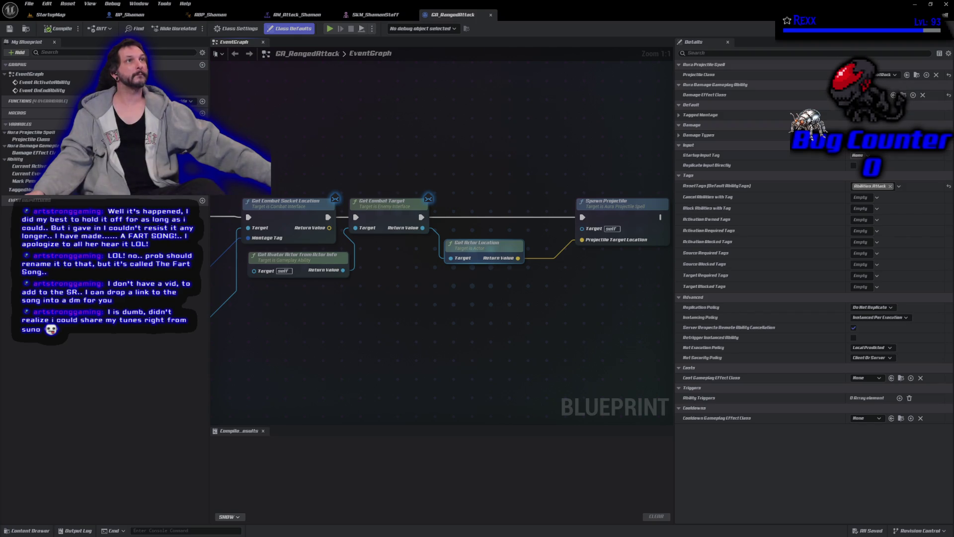
Create a child blueprint class of GA_RangedAttack, initially named GA_Enemy_Fireball.
click(14, 531)
right_click(229, 455)
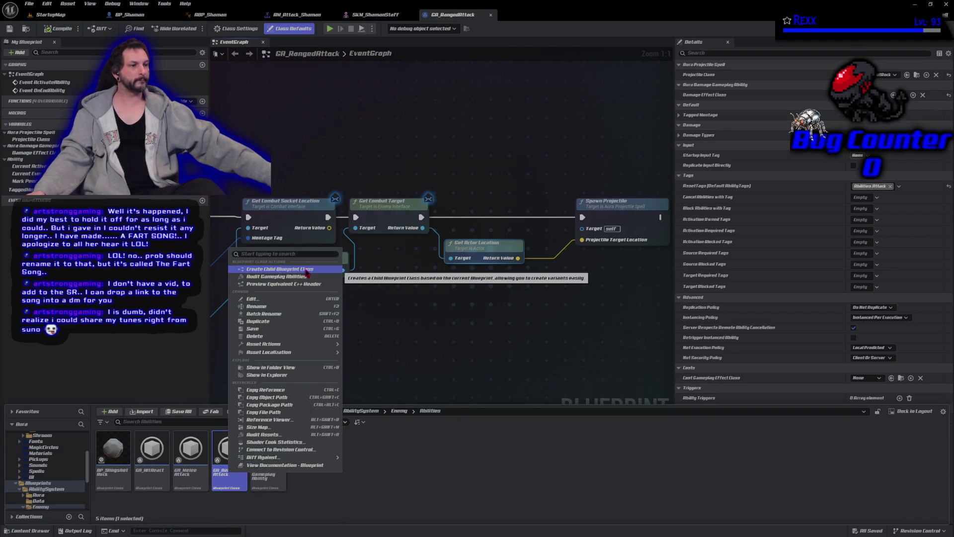
click(307, 272)
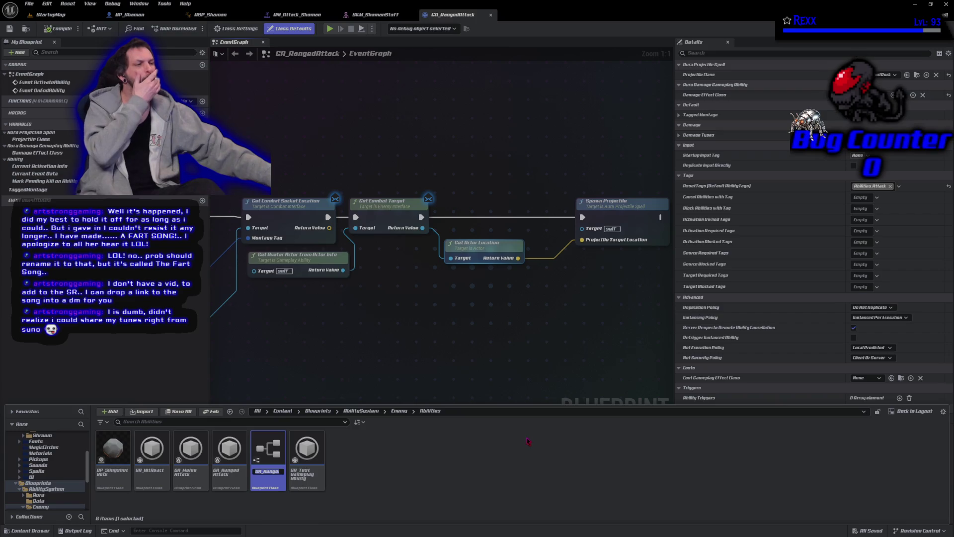
text(GA_)
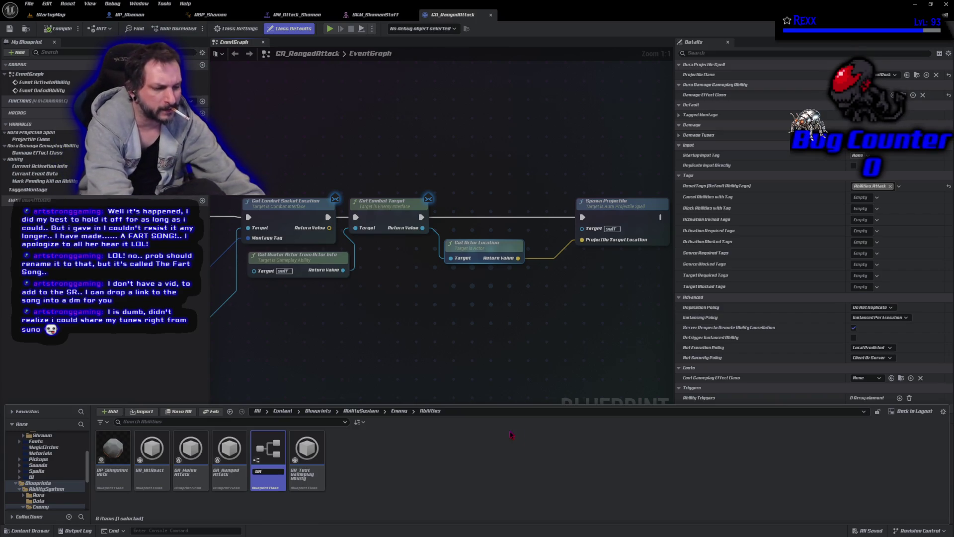
text(Enemy_Fireball)
key(Return)
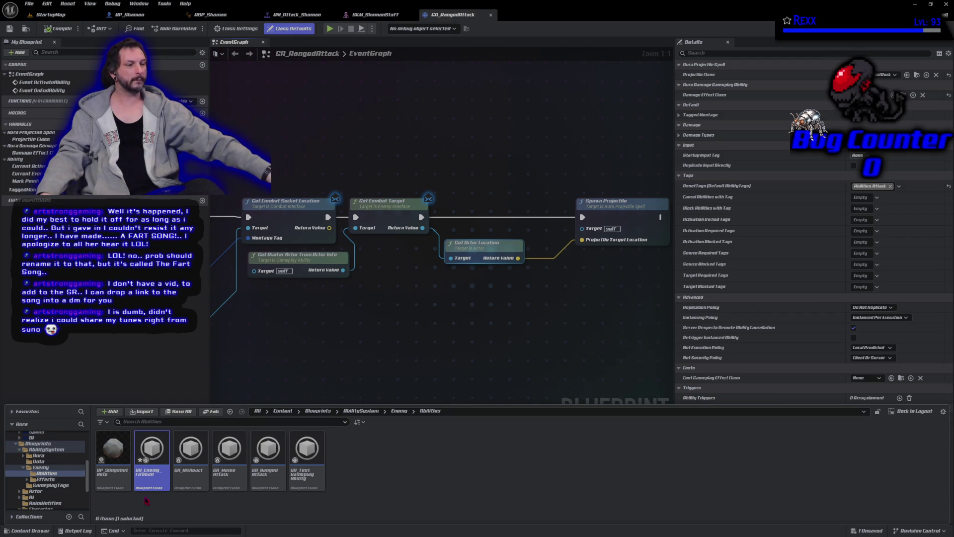
Rename the child ability to GA_EnemyFireBolt and open it for editing.
click(149, 471)
key(End)
key(BackSpace)
key(BackSpace)
key(BackSpace)
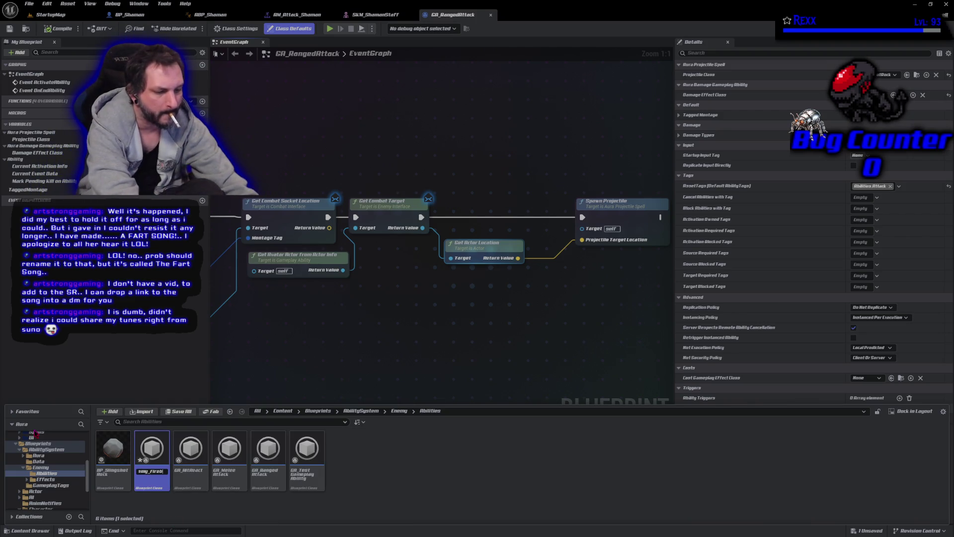
key(BackSpace)
text(Bolt)
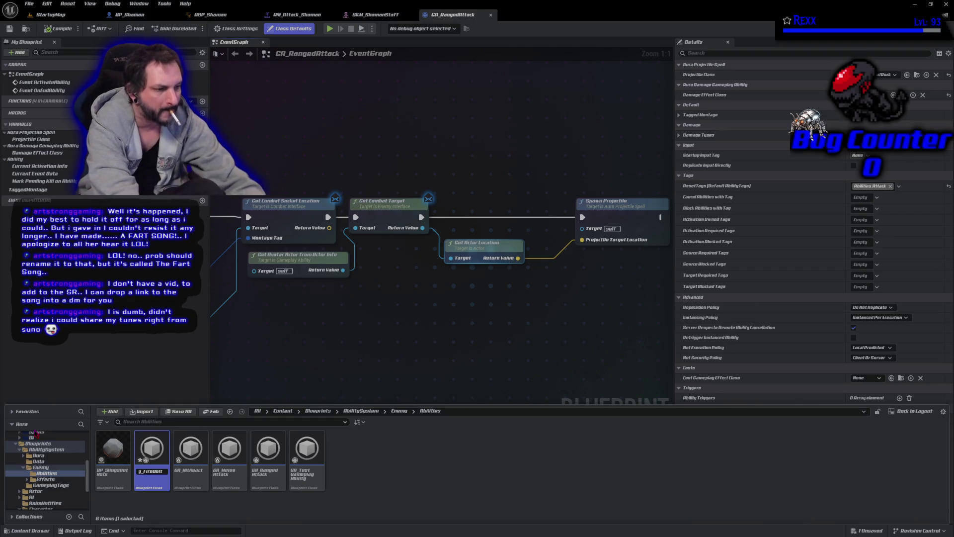
key(Return)
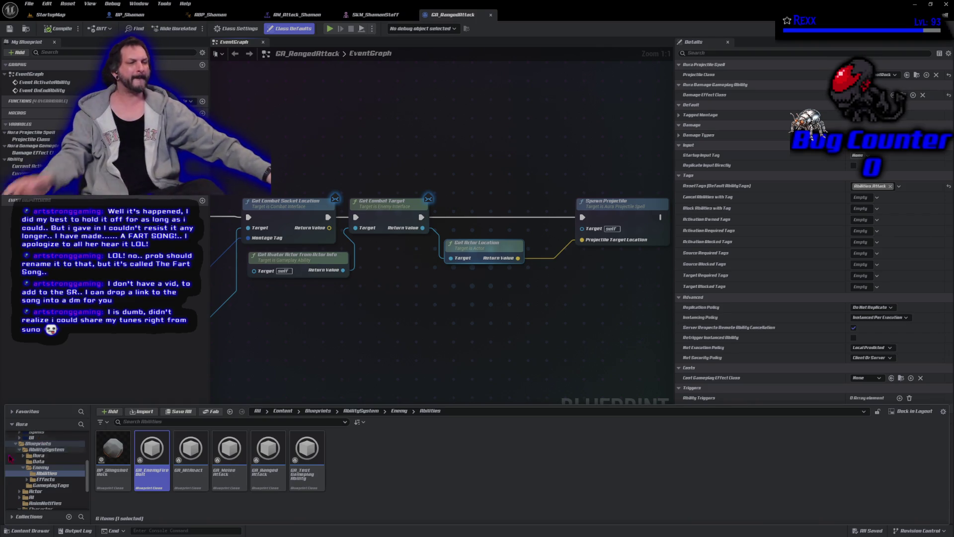
double_click(155, 483)
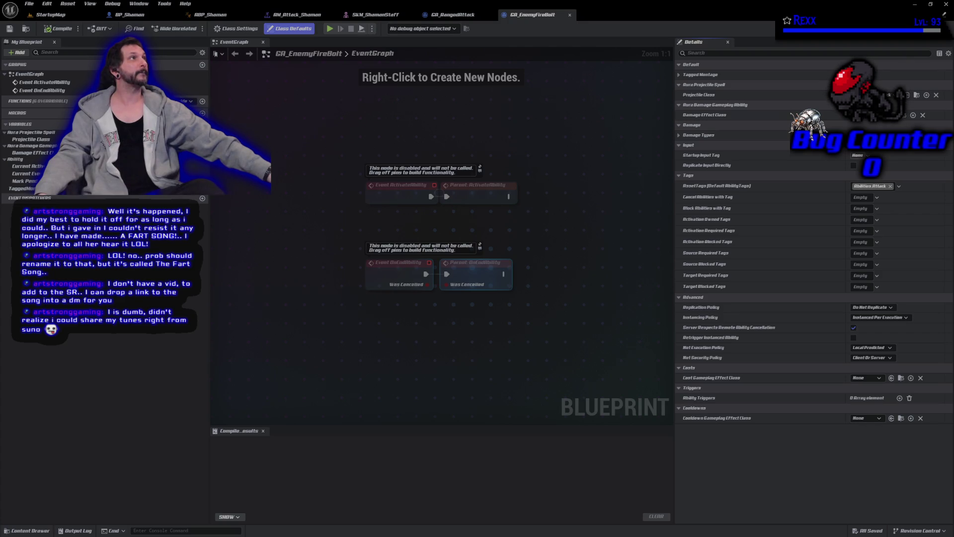
Add a Damage Types element to GA_EnemyFireBolt with its key tag set to Damage.Fire.
click(870, 95)
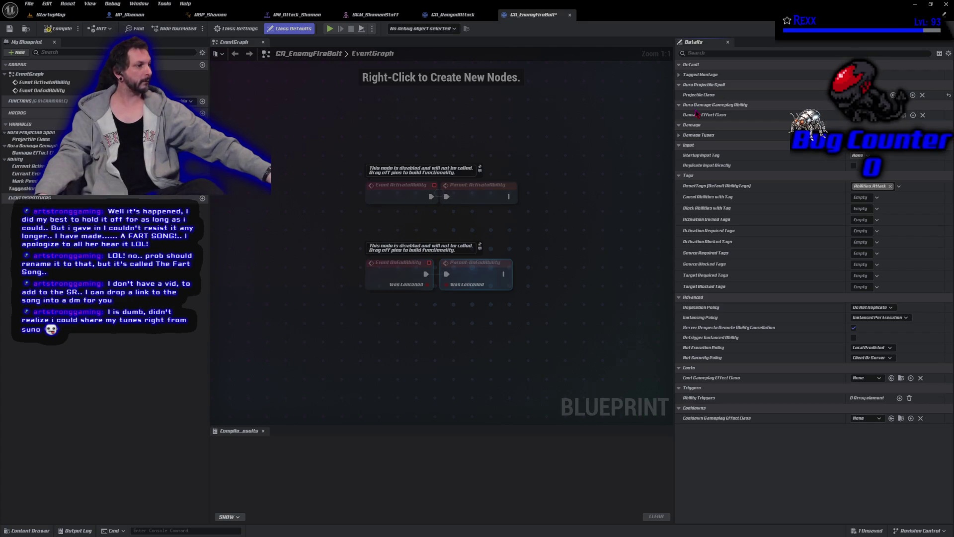
click(679, 135)
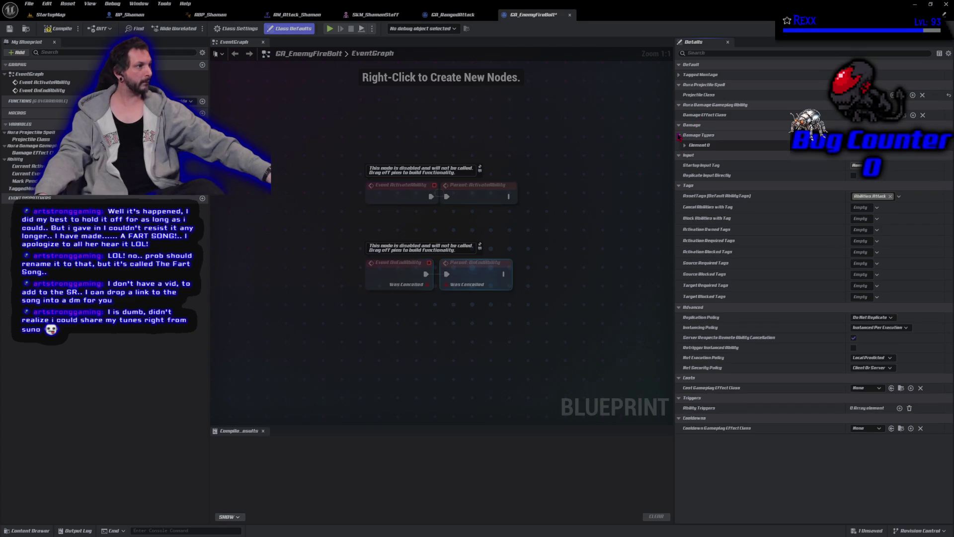
click(685, 146)
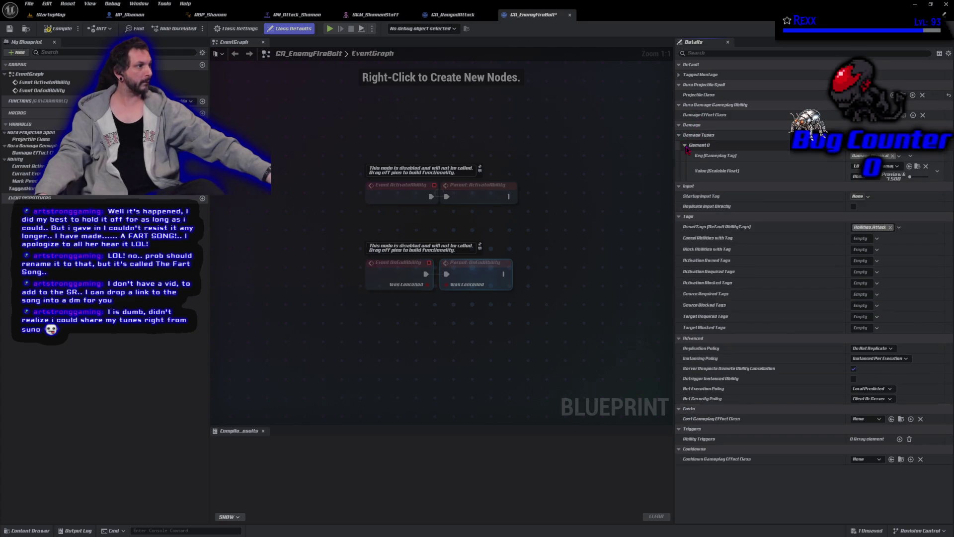
click(898, 156)
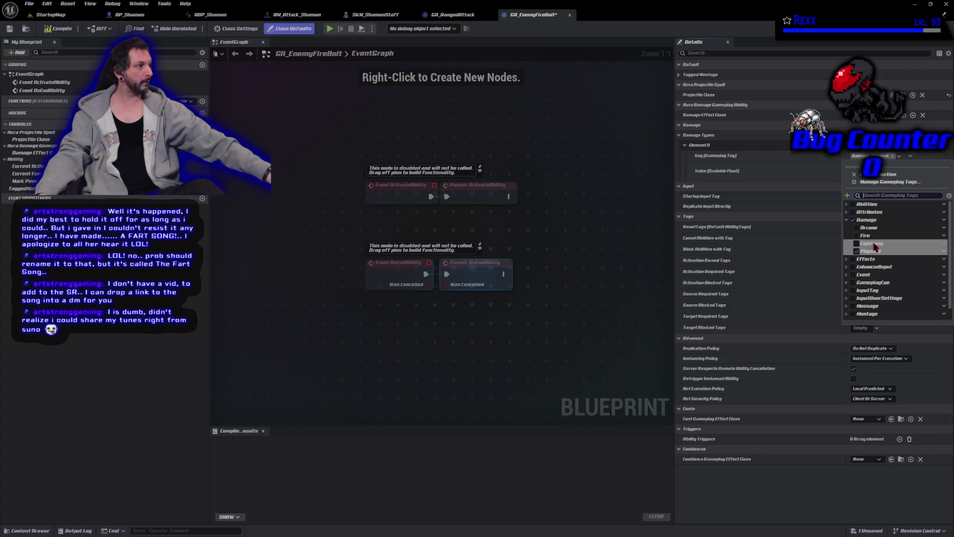
click(857, 236)
click(776, 191)
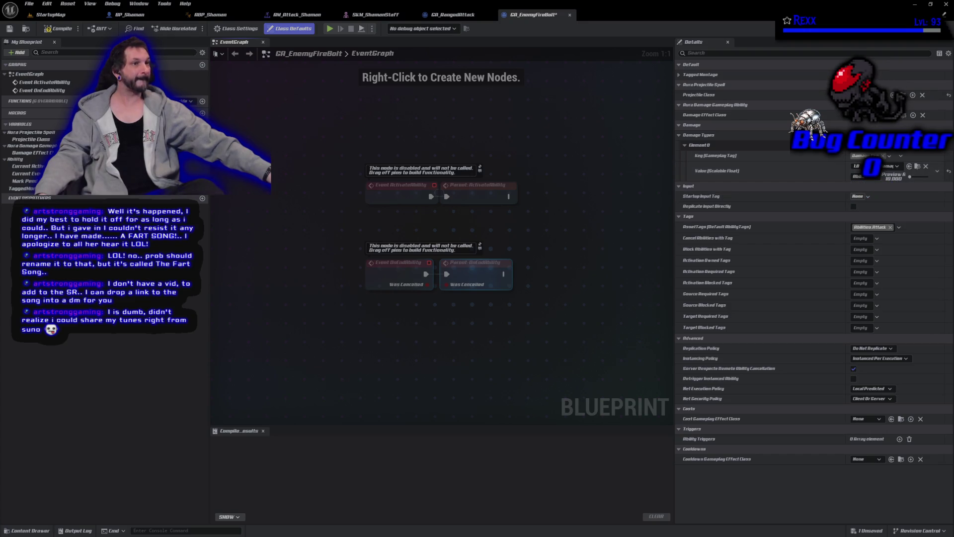
Compile and save the GA_EnemyFireBolt blueprint.
click(59, 28)
click(10, 29)
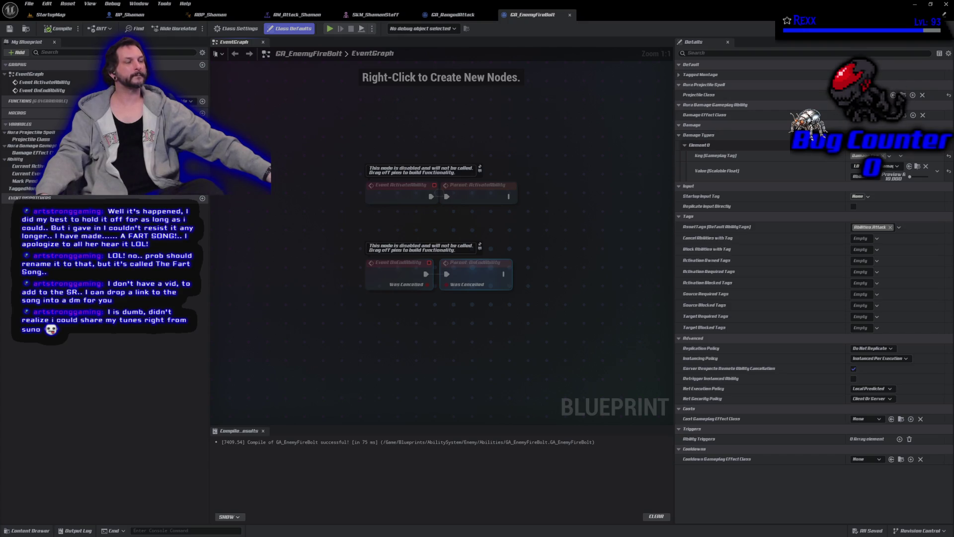
click(30, 530)
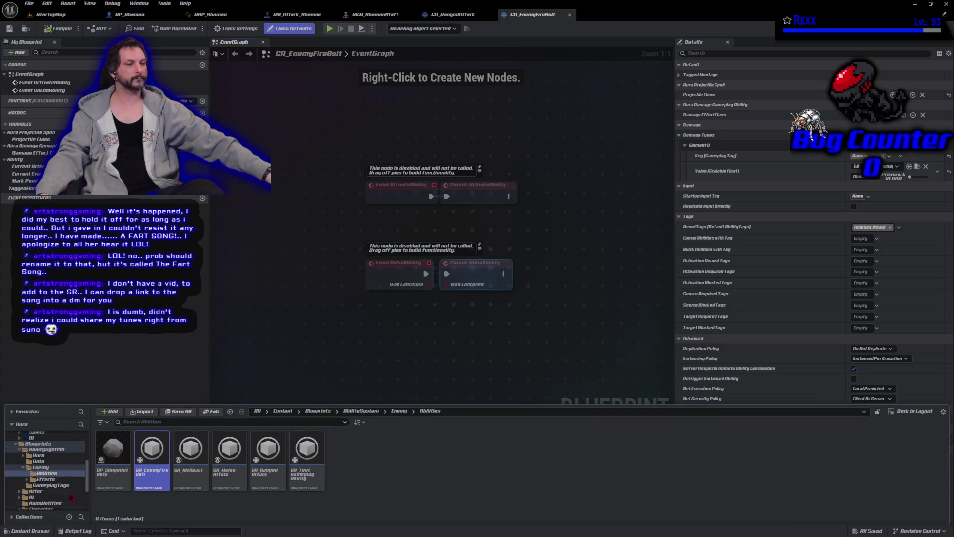
In AbilitySystem/Data/DA_CharacterClassInfo, add GA_EnemyFireBolt as an Elementalist startup ability and save.
click(43, 450)
double_click(152, 448)
double_click(229, 450)
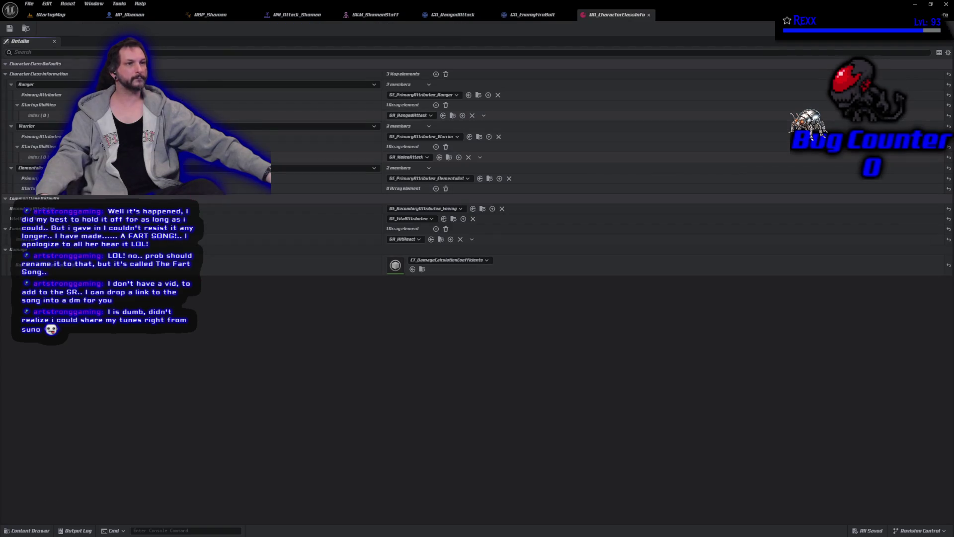
click(436, 189)
click(404, 199)
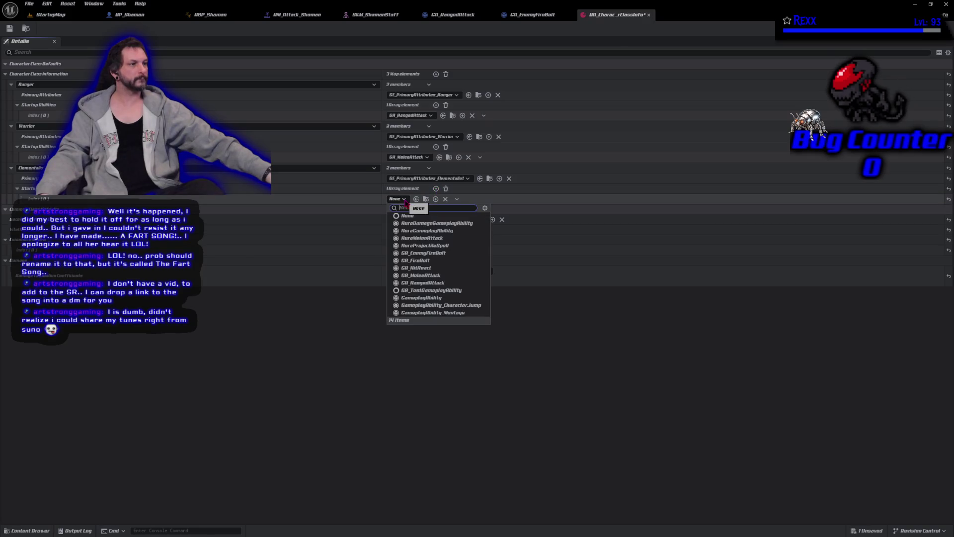
click(442, 255)
click(10, 28)
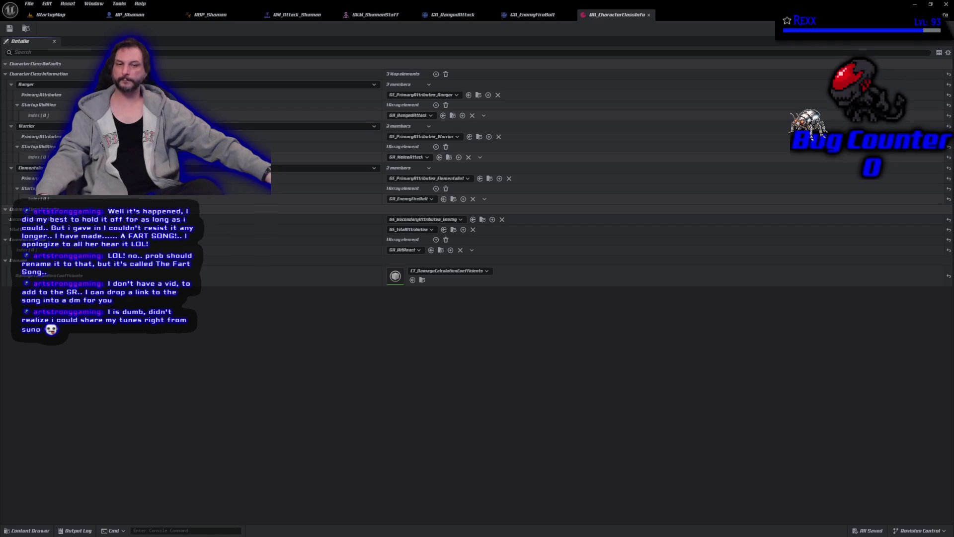
key(alt+p)
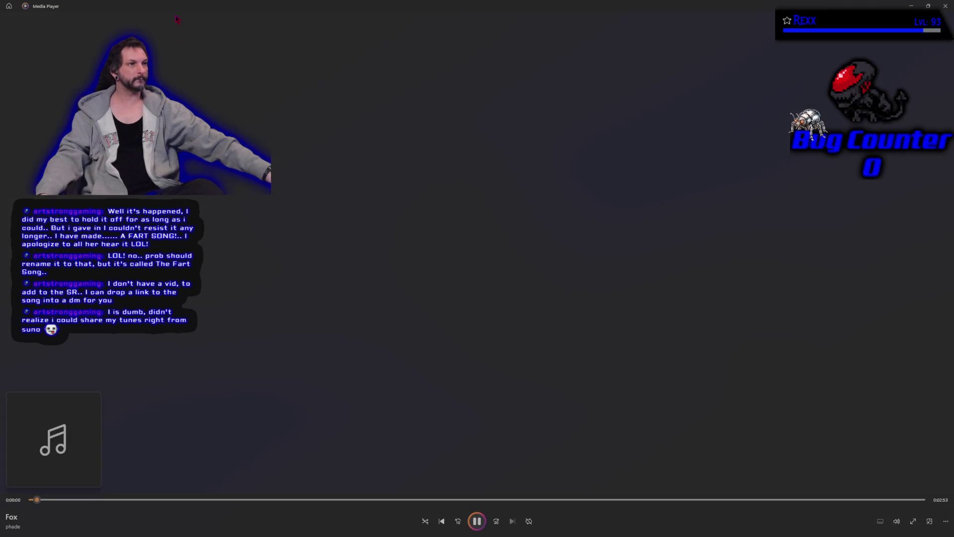
Leave the song playing and return to the Unreal Editor's DA_CharacterClassInfo tab.
key(alt+Tab)
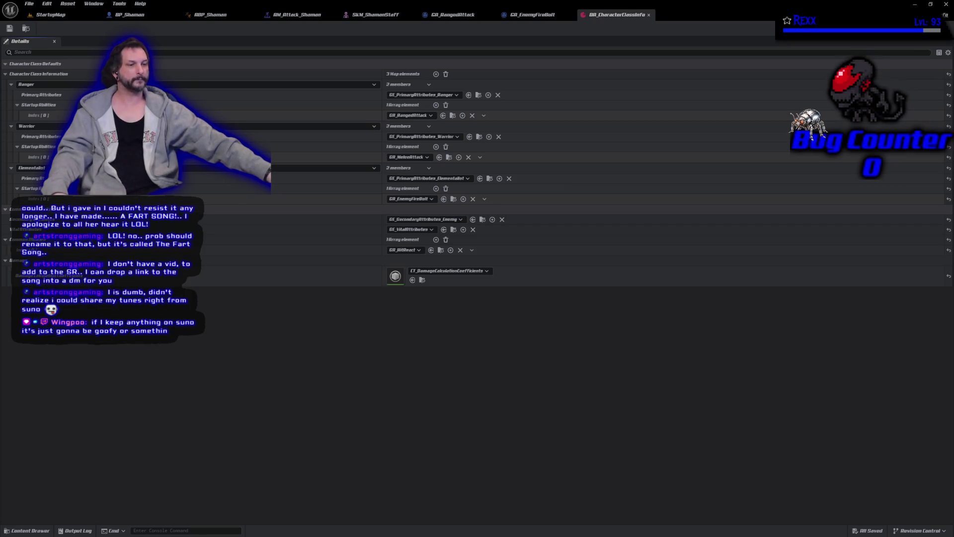
Drag BP_Shaman from the Shaman folder into StartupMap, save the level, and launch a play-test.
click(49, 15)
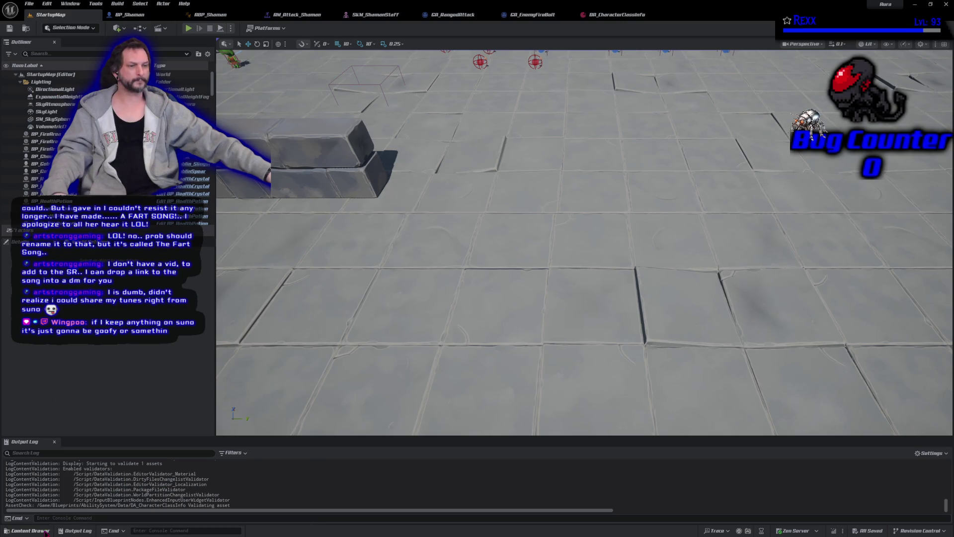
click(44, 531)
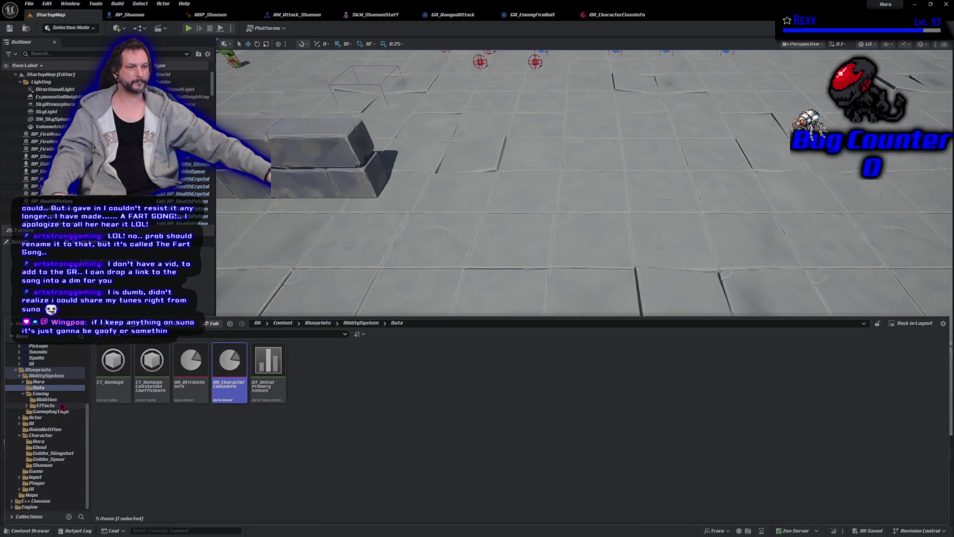
click(41, 393)
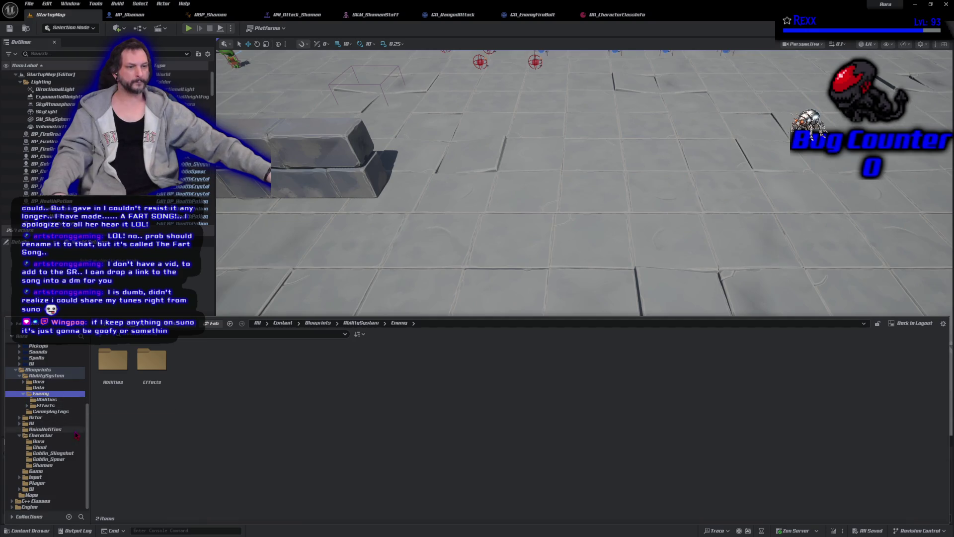
click(55, 465)
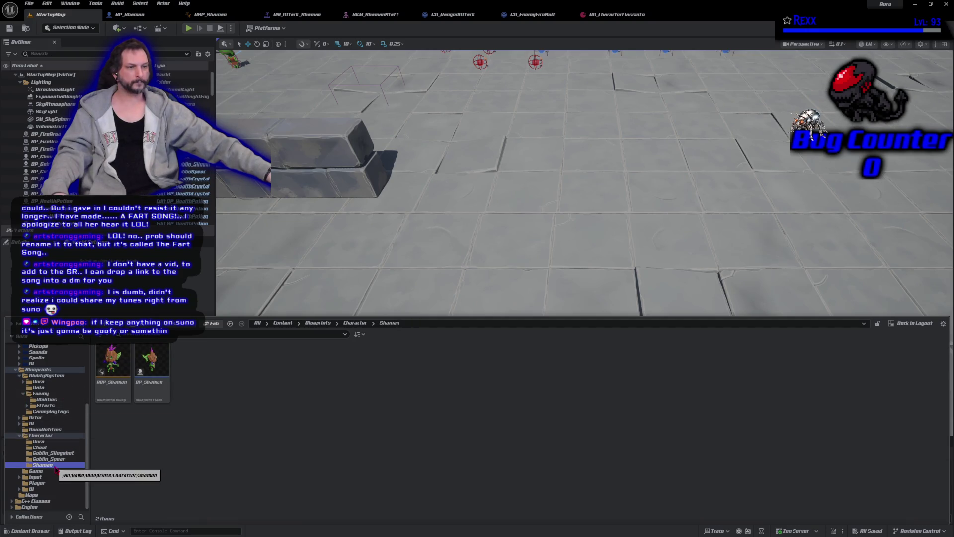
mouse_move(152, 360)
mouse_down()
mouse_move(477, 202)
mouse_move(562, 85)
mouse_up()
click(10, 28)
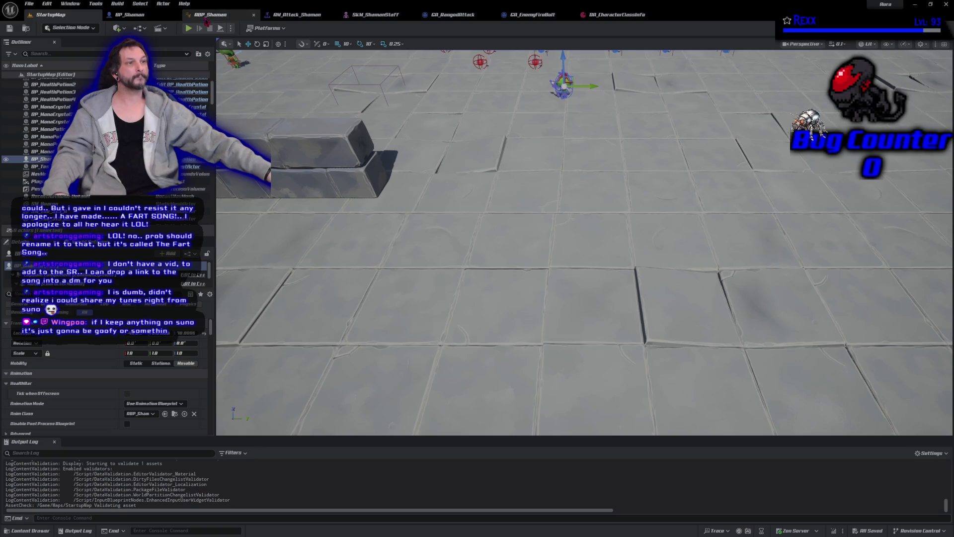
click(188, 28)
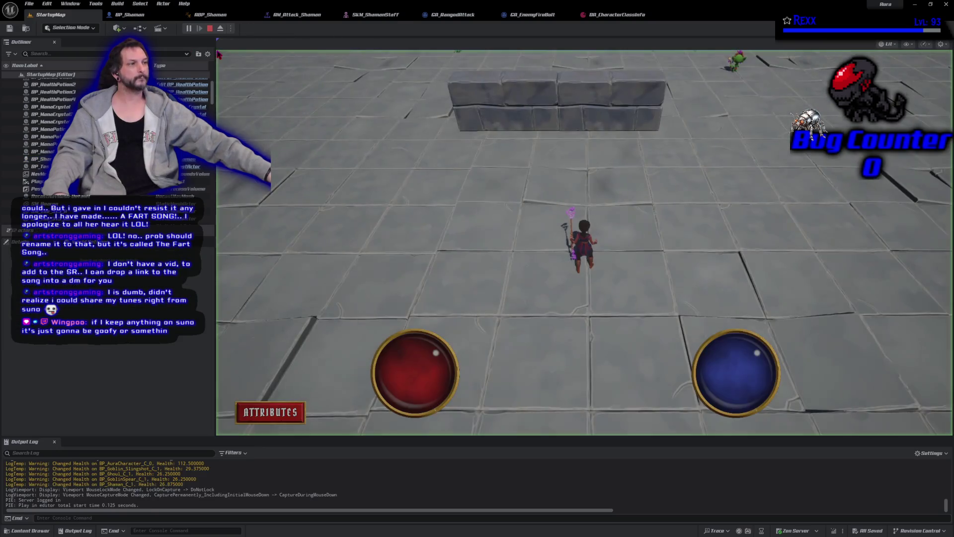
click(779, 202)
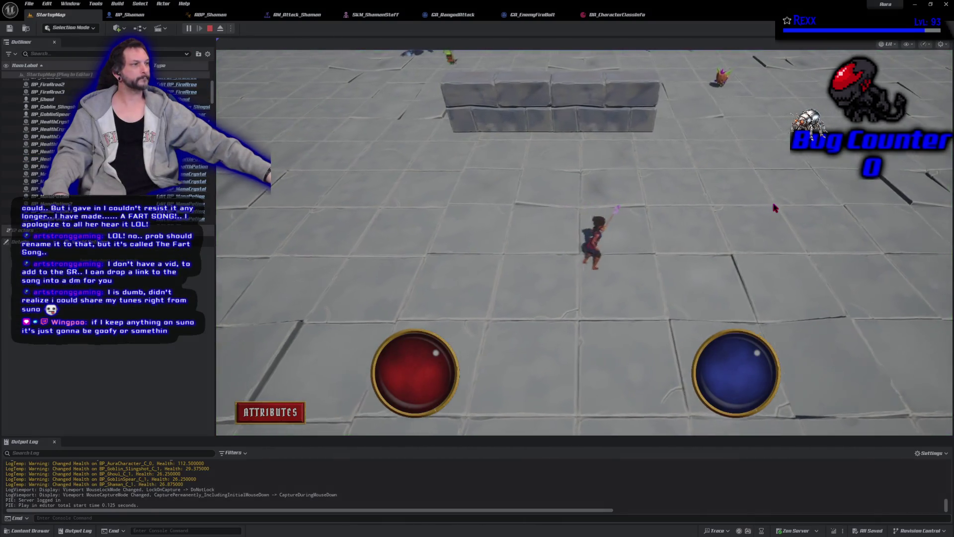
click(656, 340)
click(614, 247)
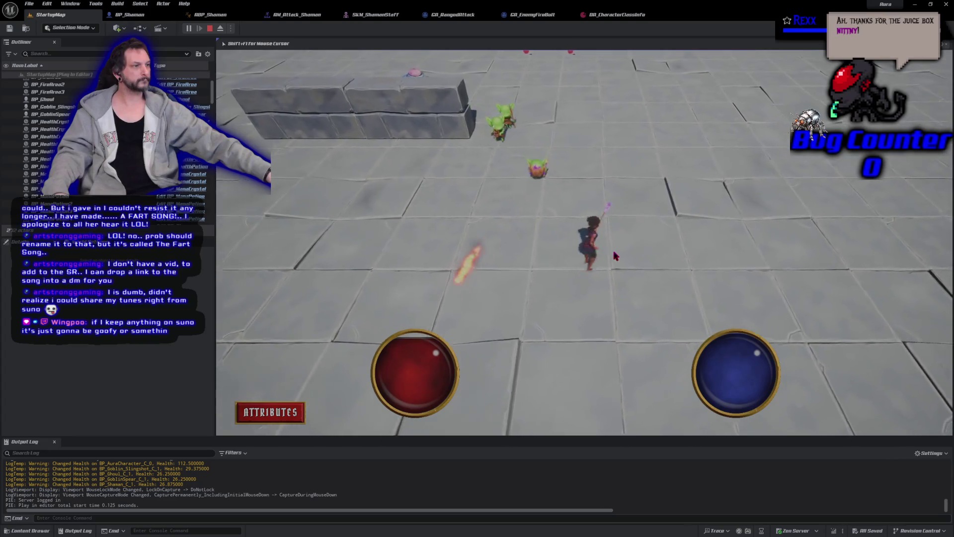
click(580, 356)
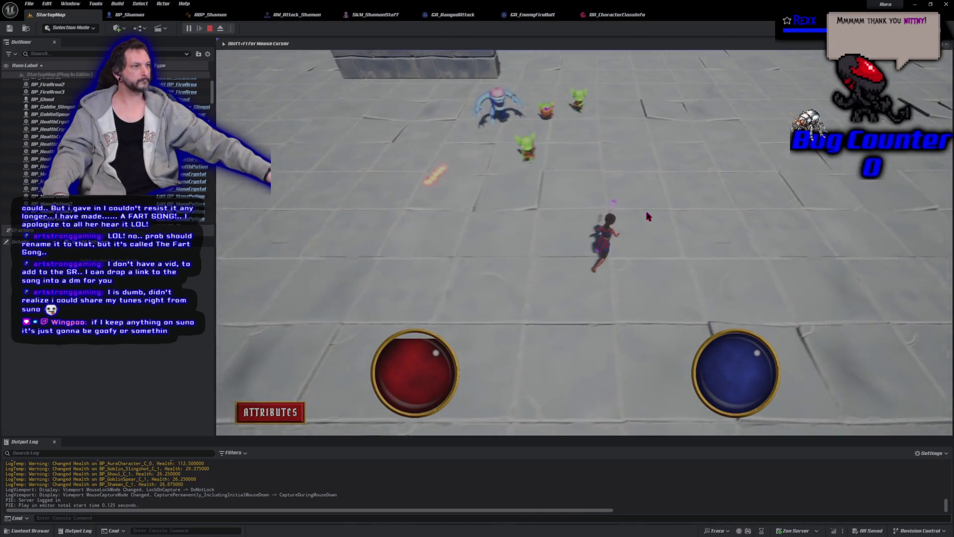
click(624, 189)
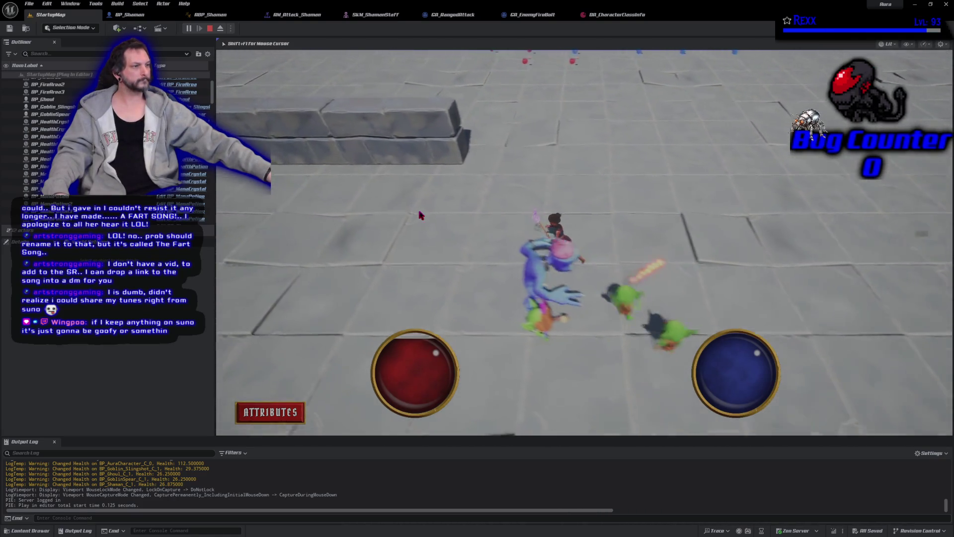
click(467, 389)
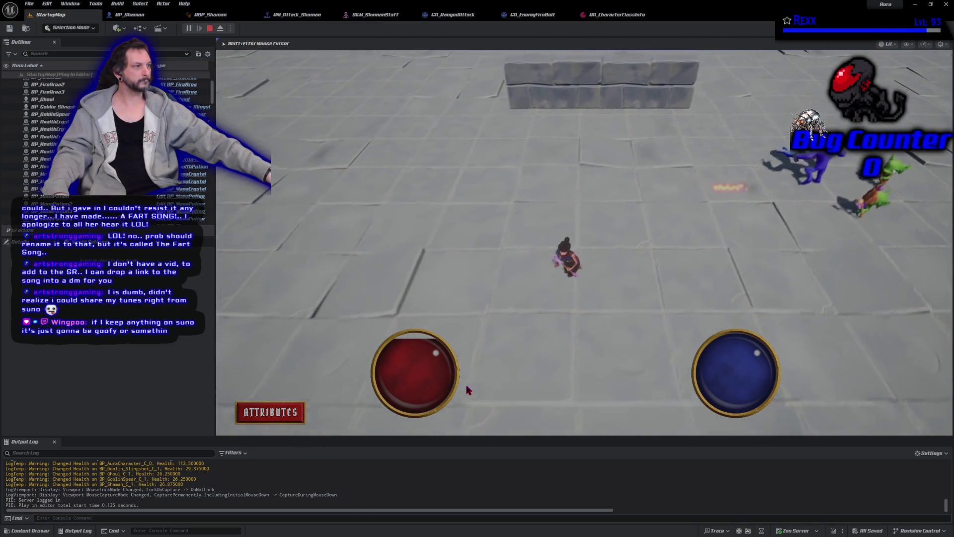
click(209, 29)
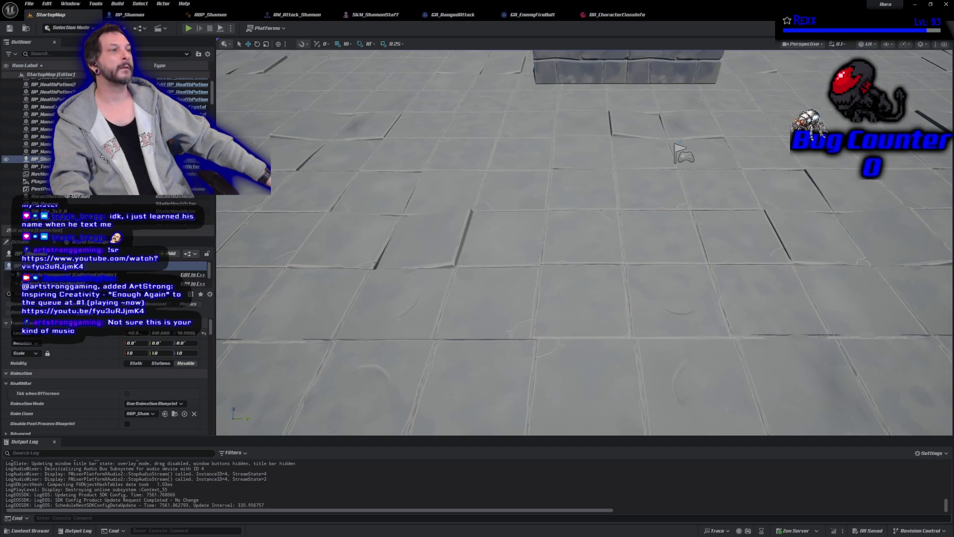
Start another play-test and run the character around the arena toward the goblins.
click(189, 30)
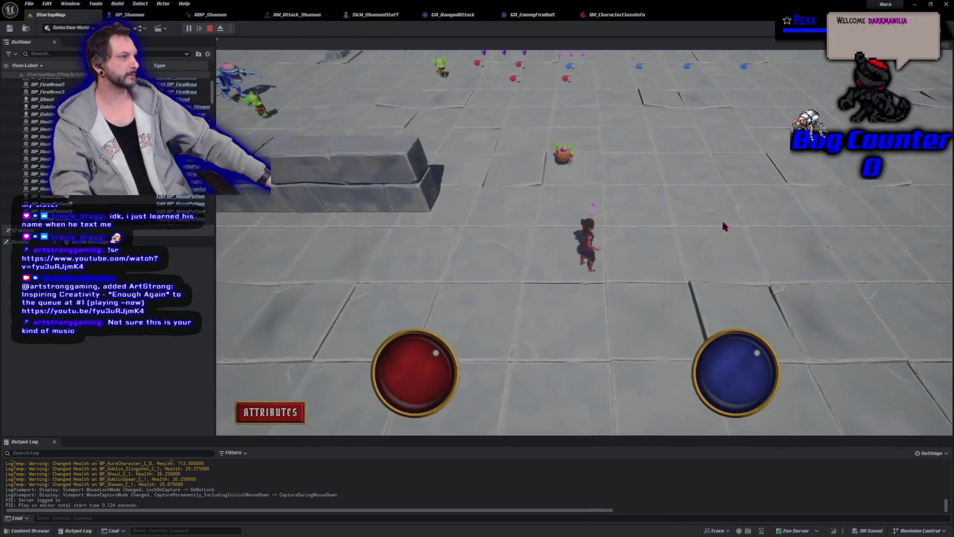
click(664, 287)
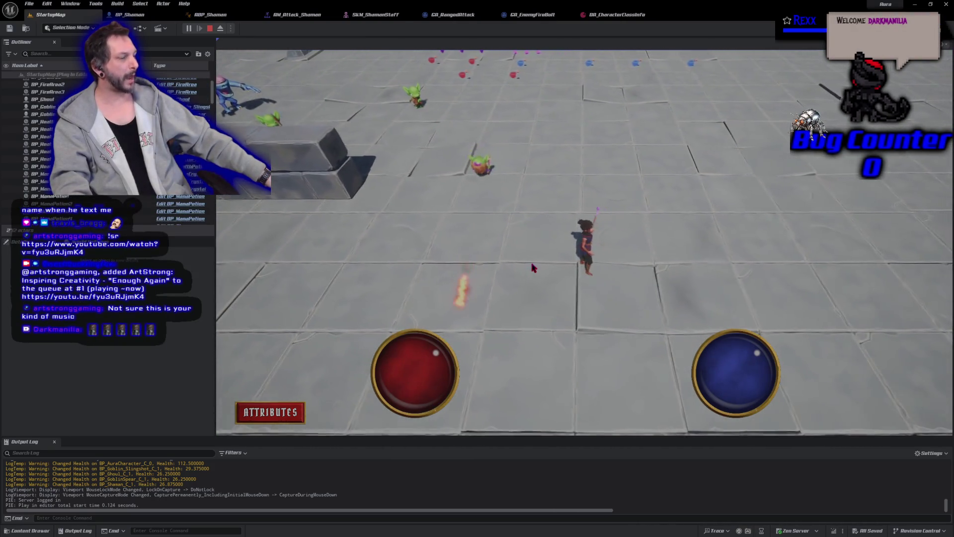
click(469, 243)
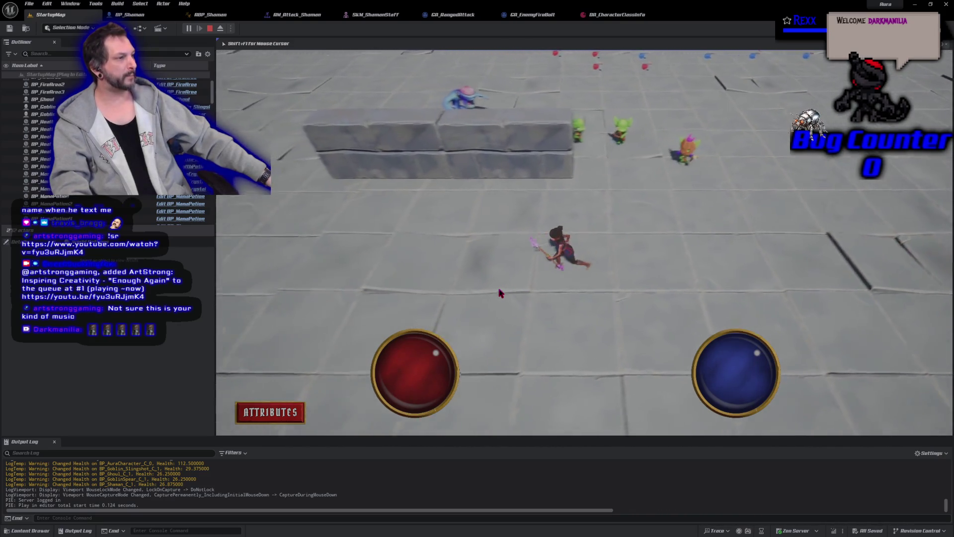
click(658, 261)
drag(658, 261, 659, 260)
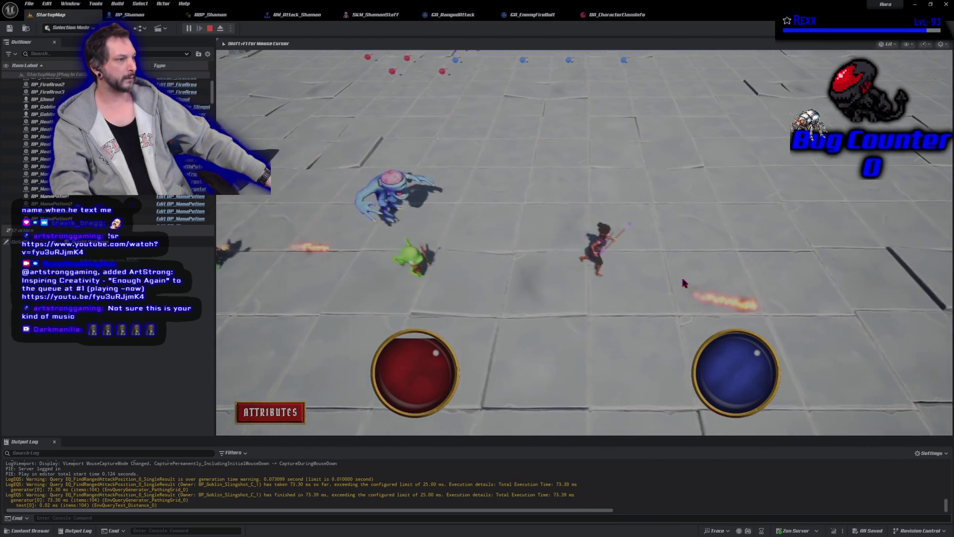
click(556, 287)
click(451, 293)
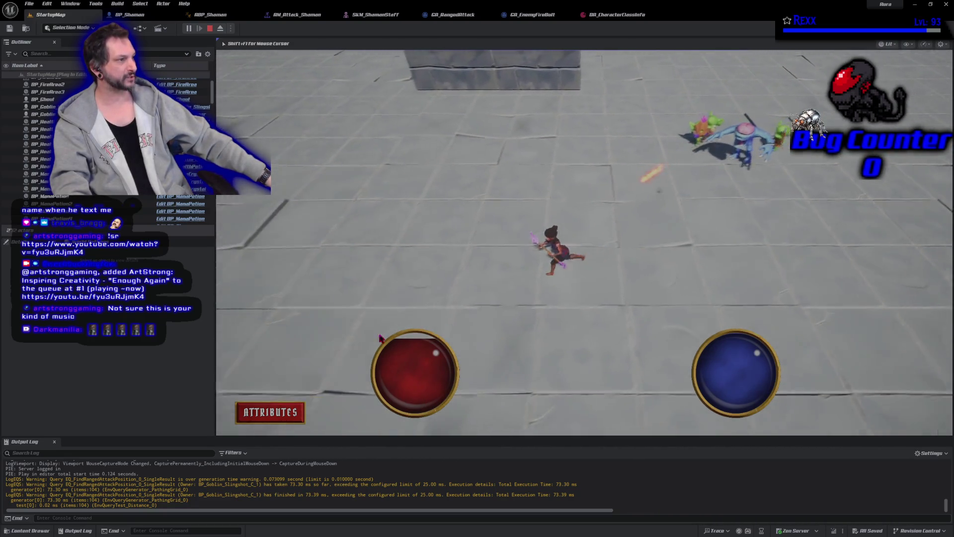
click(723, 293)
click(681, 196)
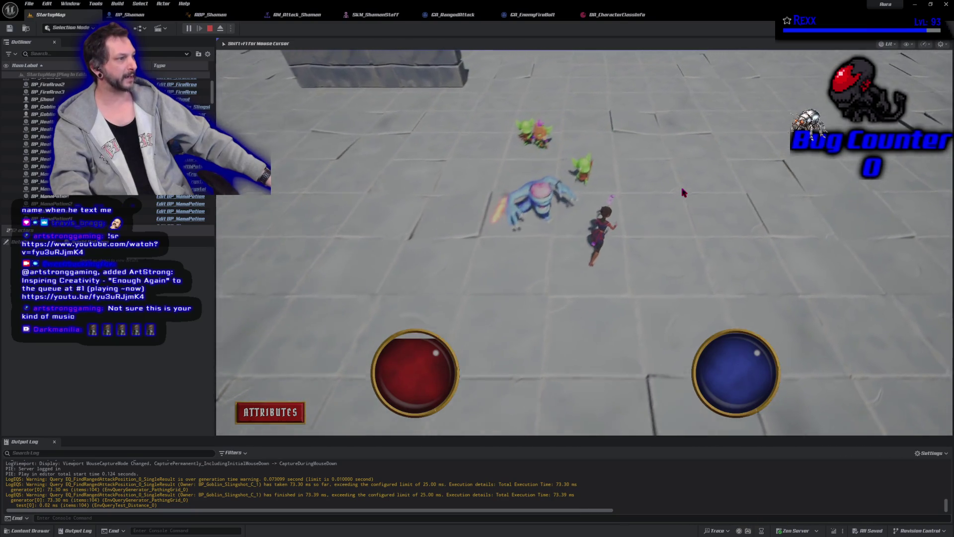
click(490, 287)
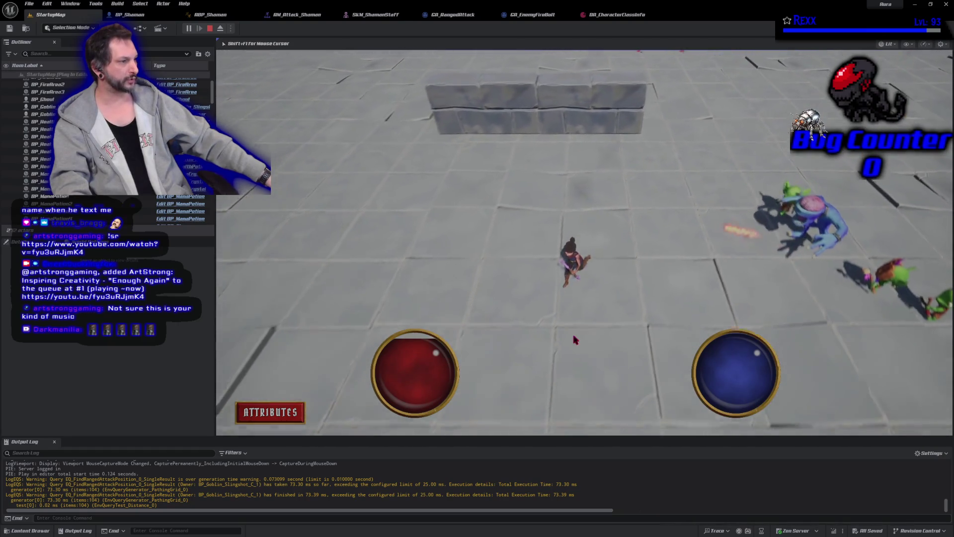
click(713, 315)
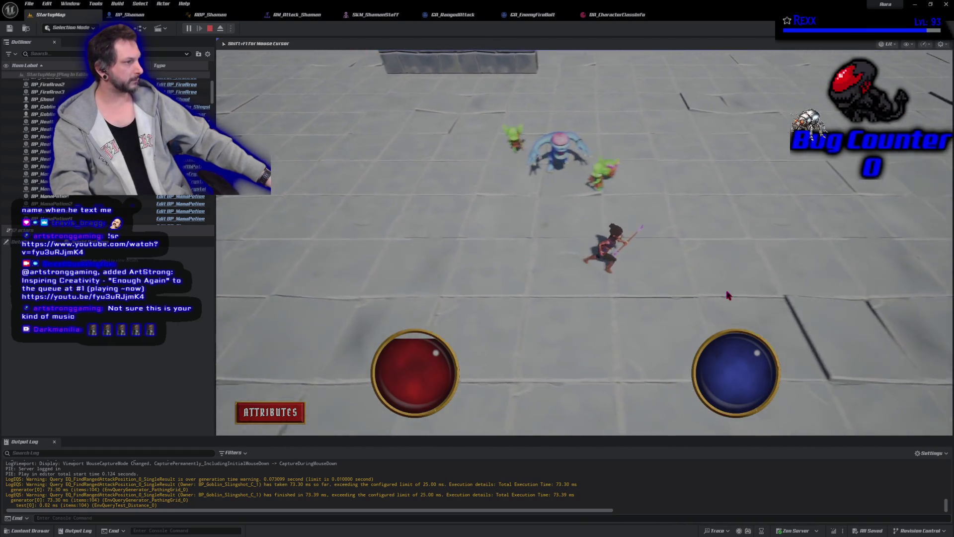
click(715, 196)
click(467, 160)
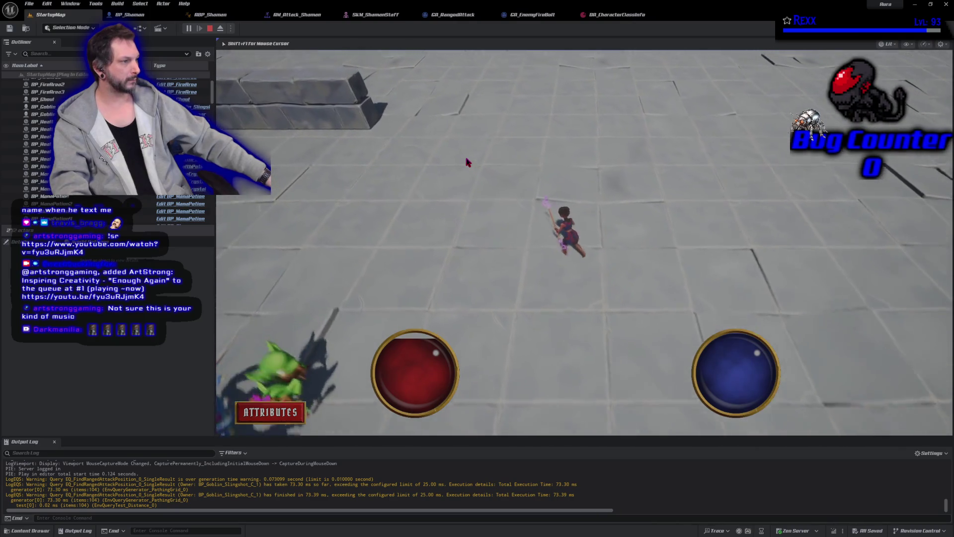
shift+click(440, 291)
click(440, 291)
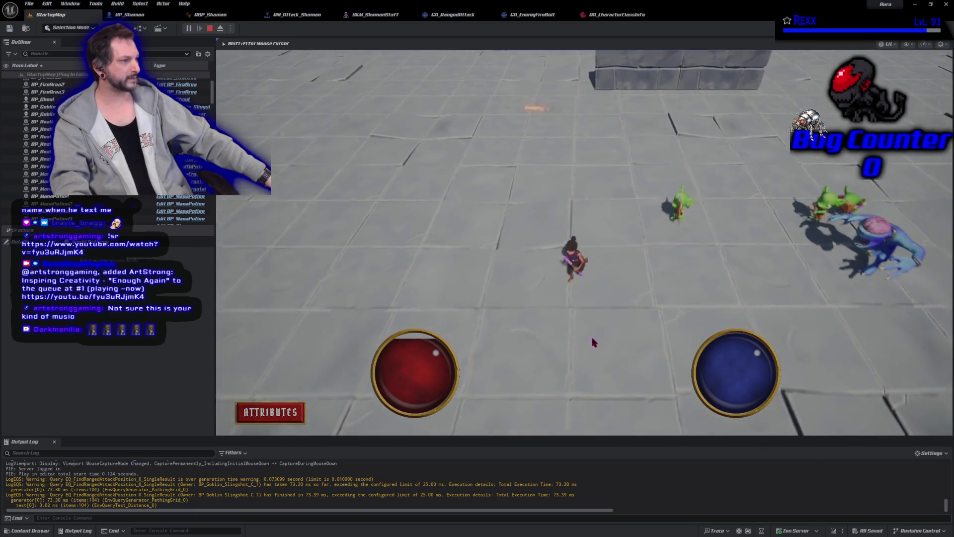
click(701, 272)
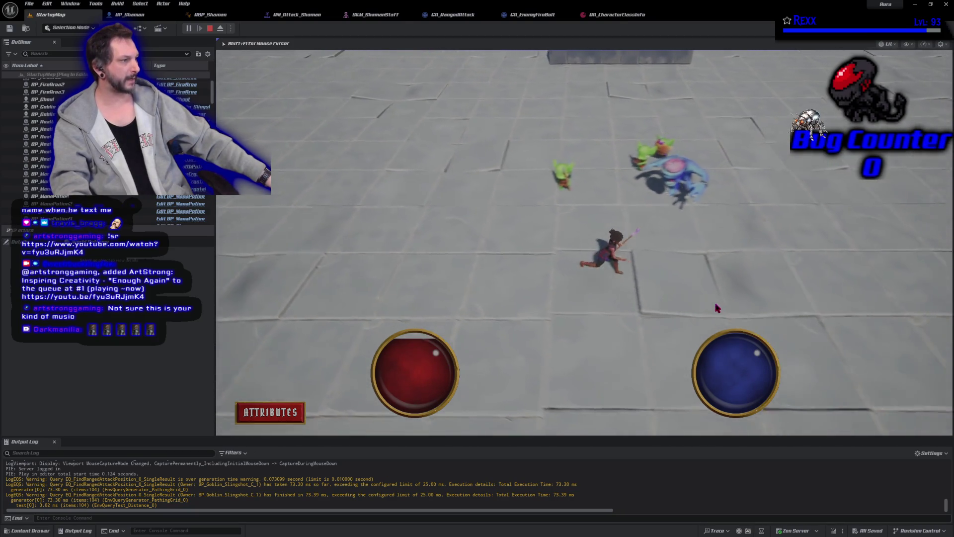
Keep running the character among the goblins and Shaman, then stop the play session.
click(660, 175)
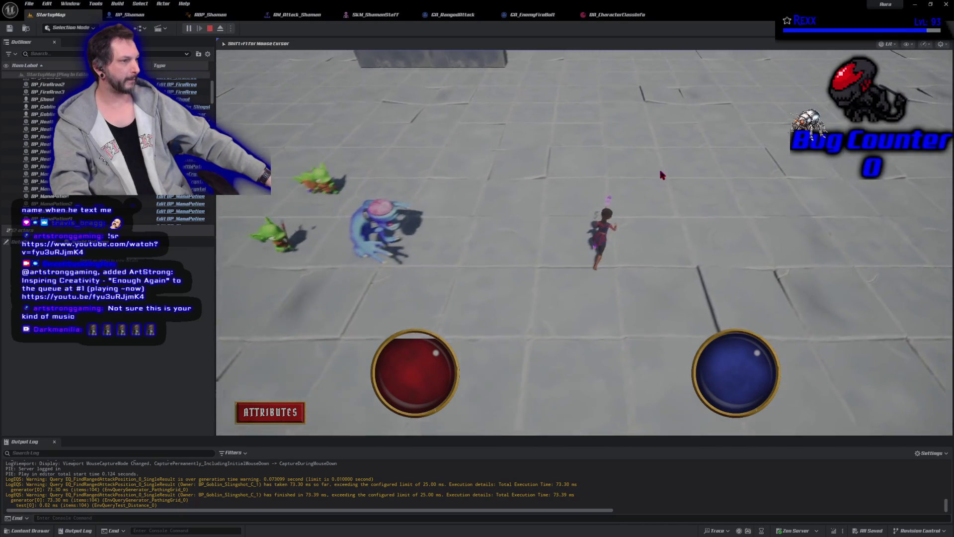
click(458, 173)
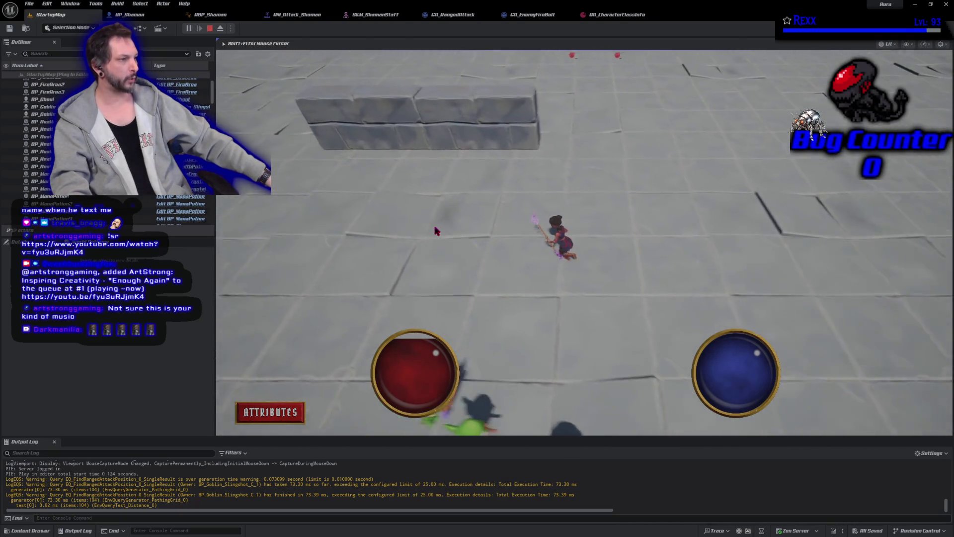
click(472, 370)
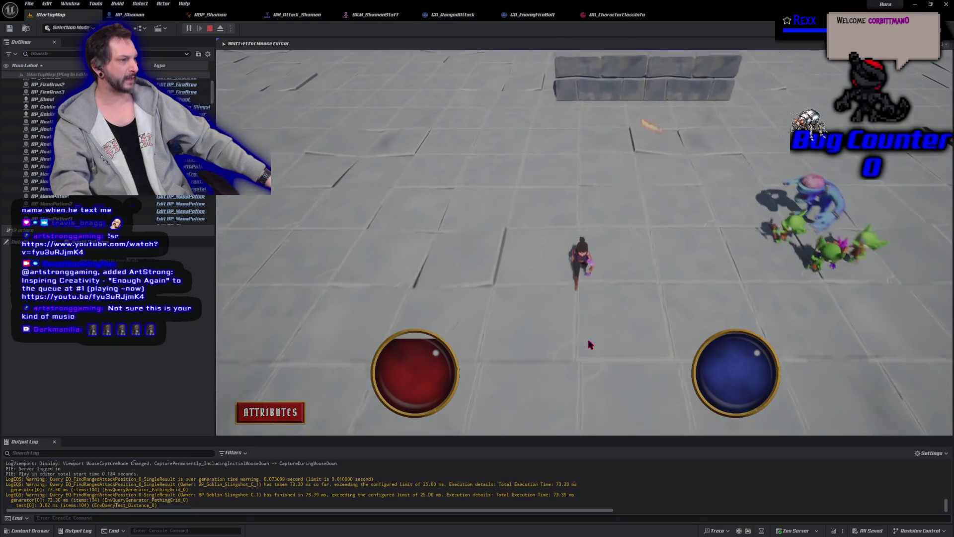
click(759, 307)
click(741, 152)
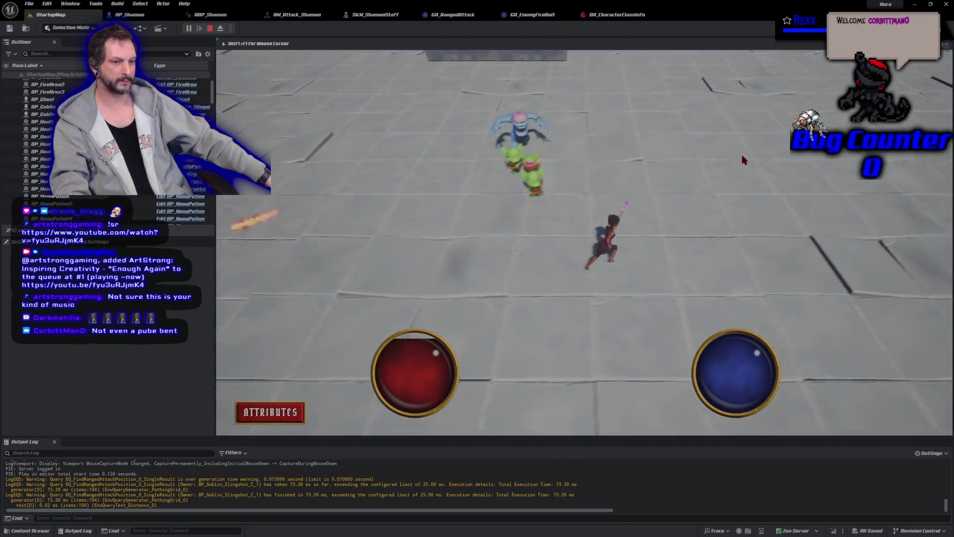
click(430, 149)
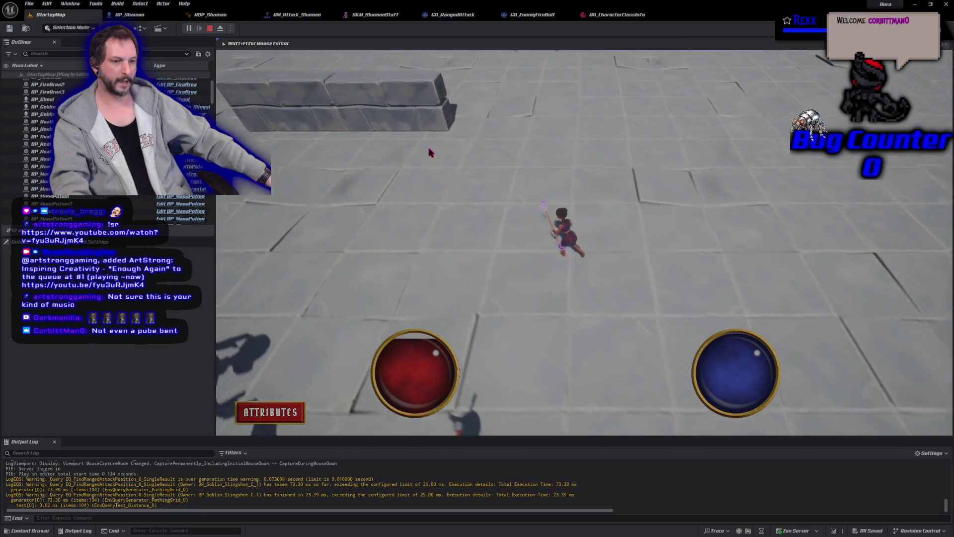
click(396, 287)
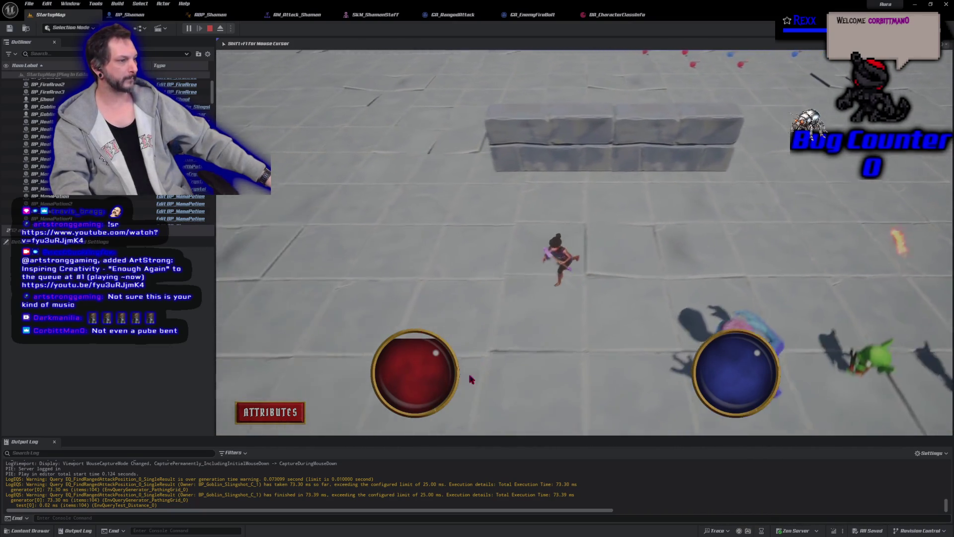
click(749, 303)
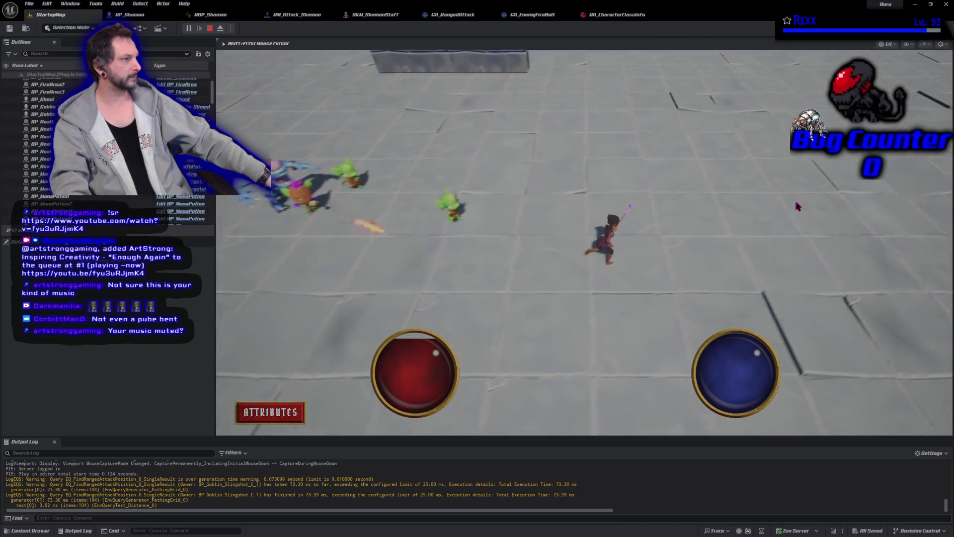
click(615, 89)
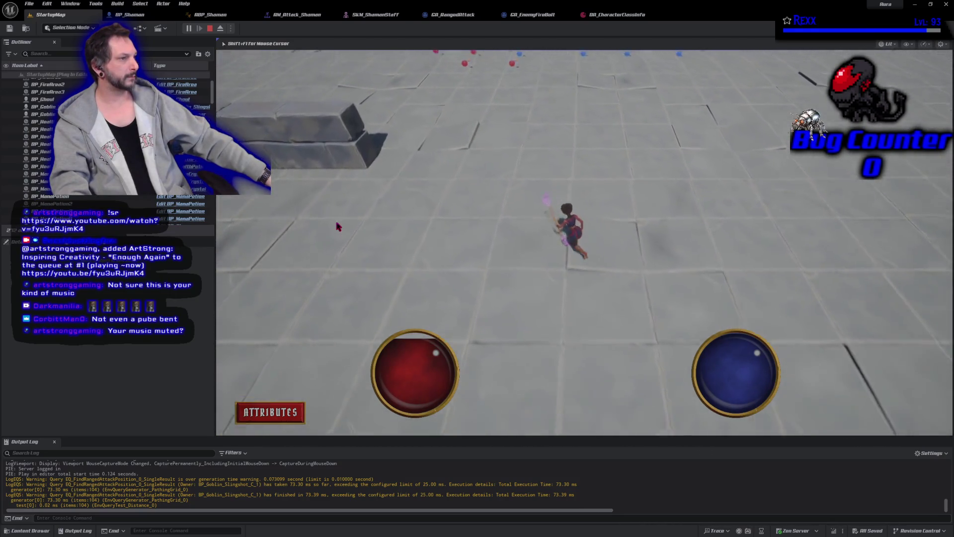
click(676, 241)
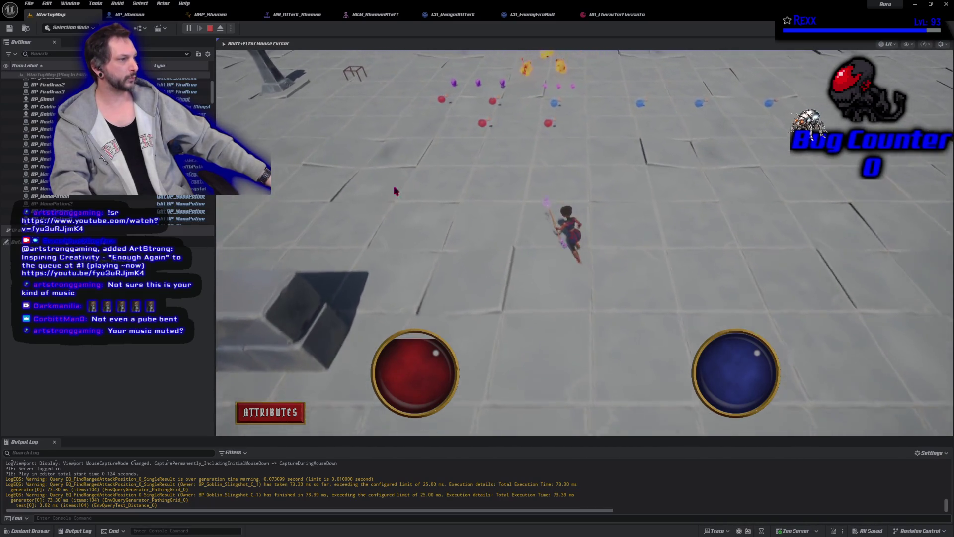
click(311, 312)
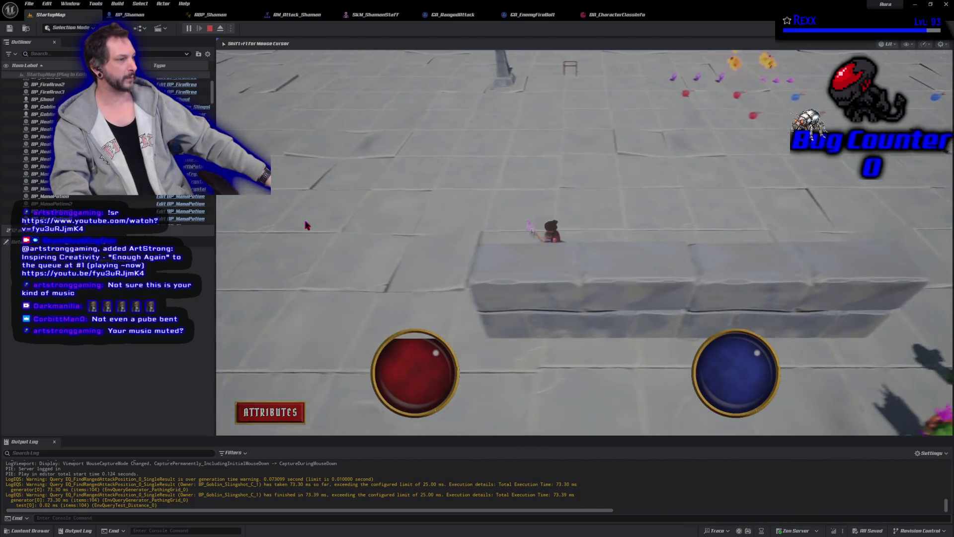
click(550, 383)
click(637, 362)
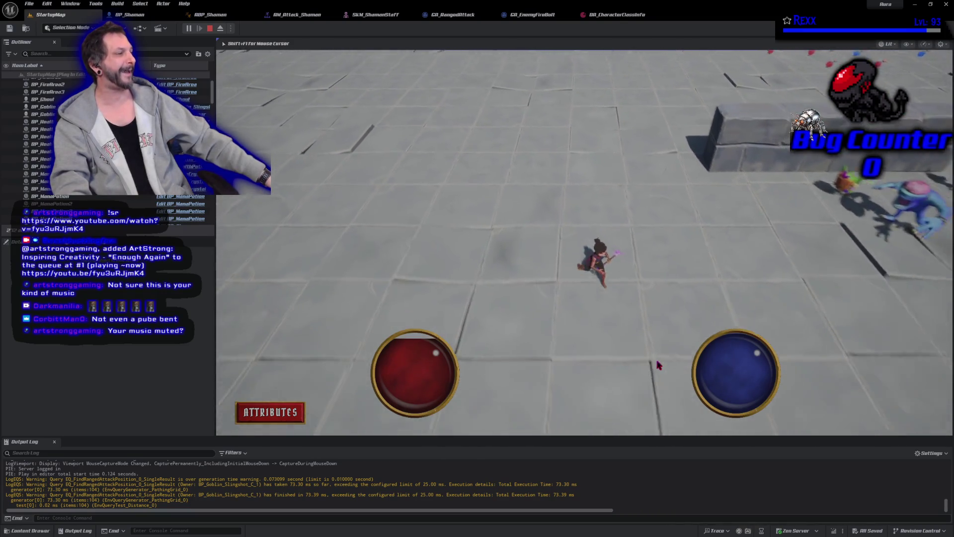
click(760, 284)
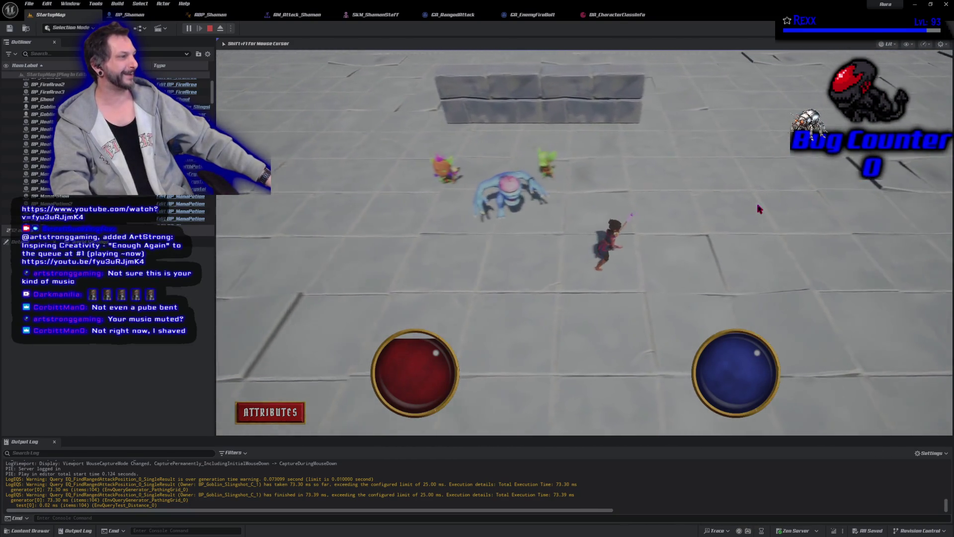
click(708, 197)
click(668, 180)
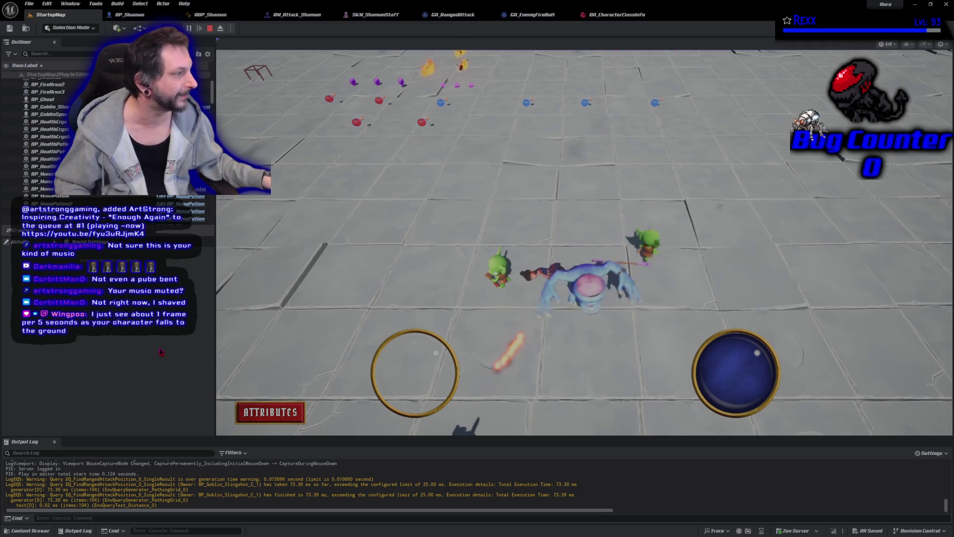
click(210, 28)
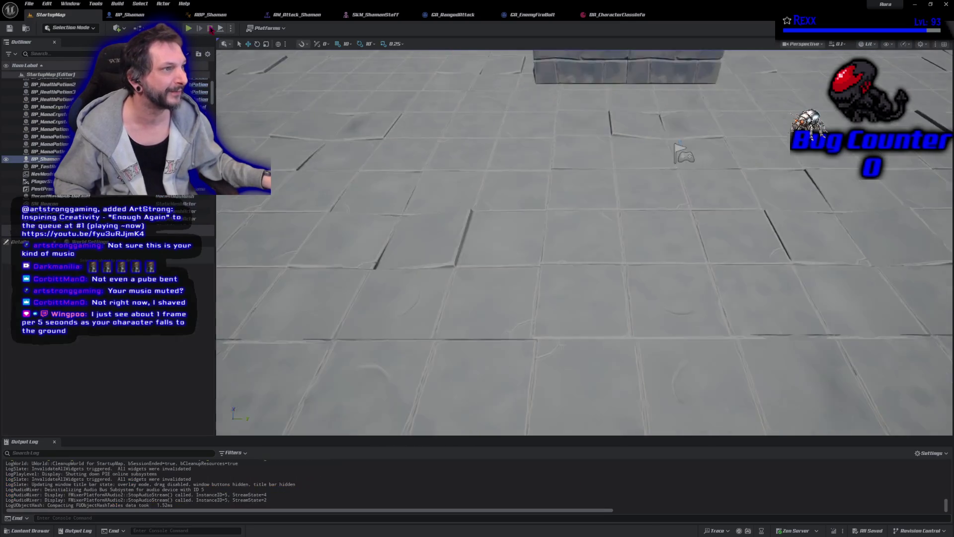
Restart the play-test, run the character into the goblins and Shaman, then stop it.
click(189, 29)
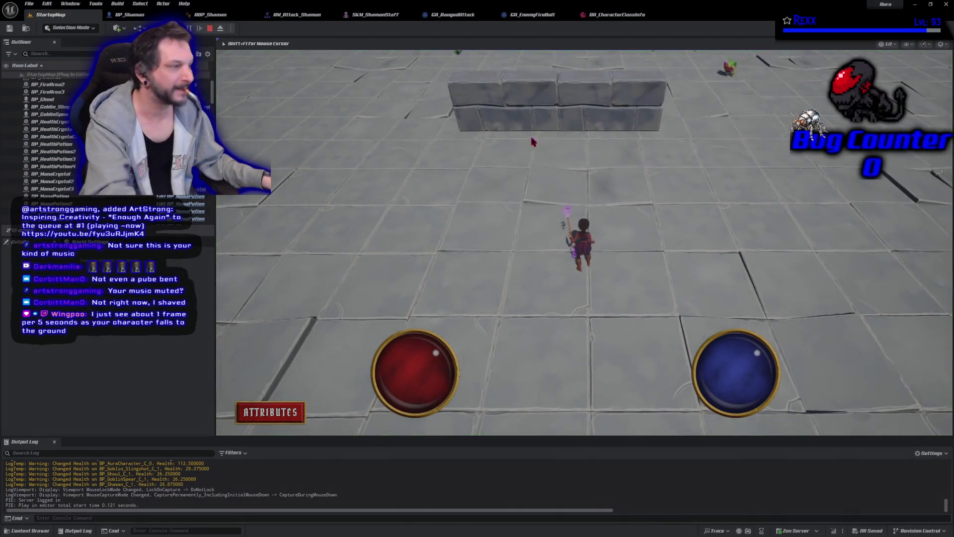
click(679, 235)
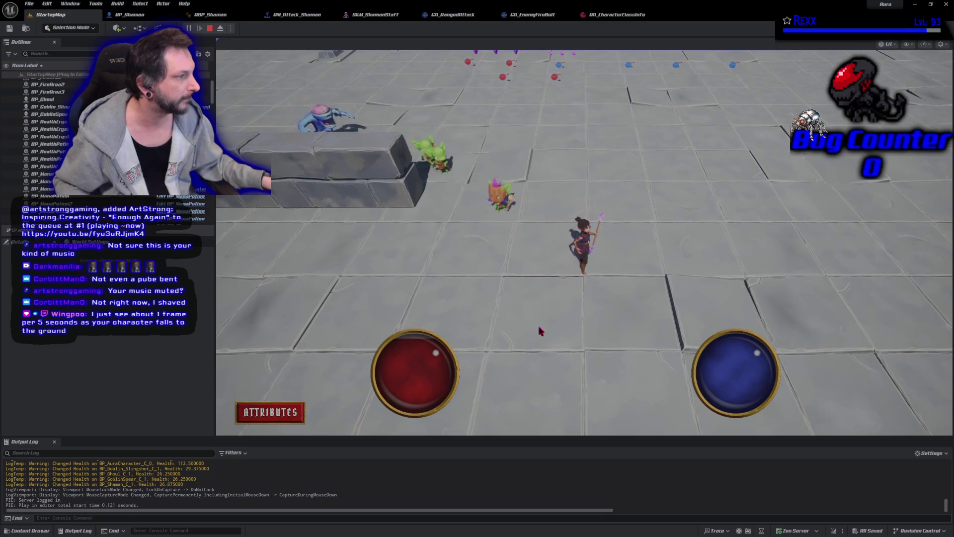
click(565, 202)
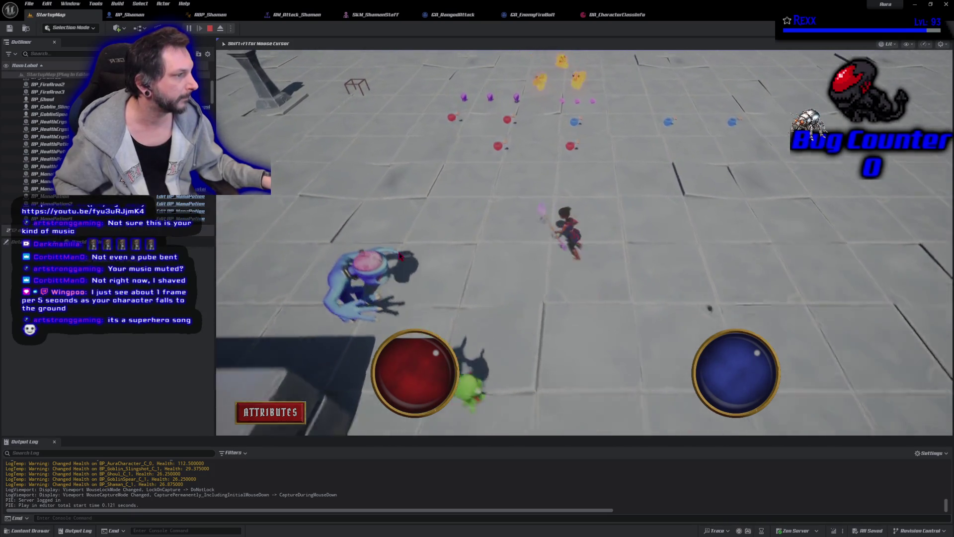
click(395, 250)
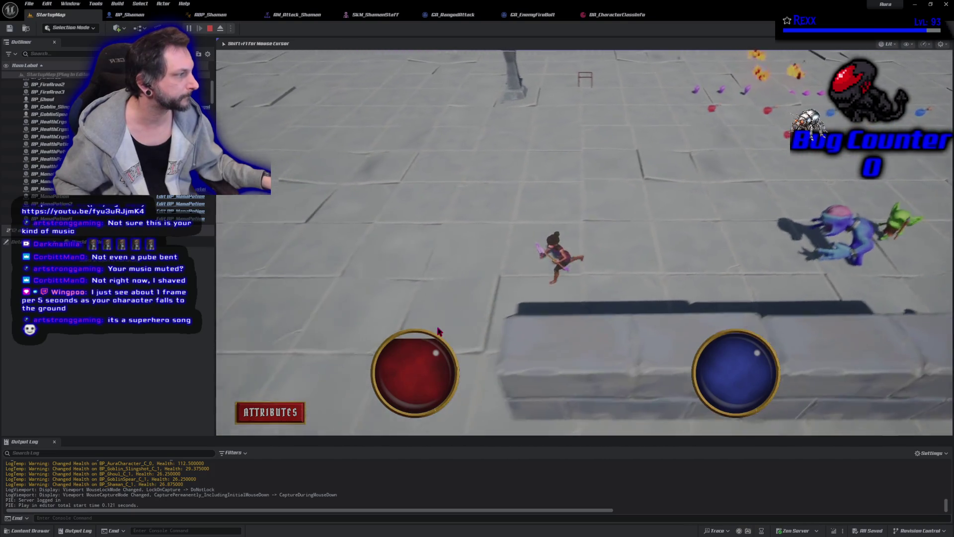
click(572, 319)
click(735, 310)
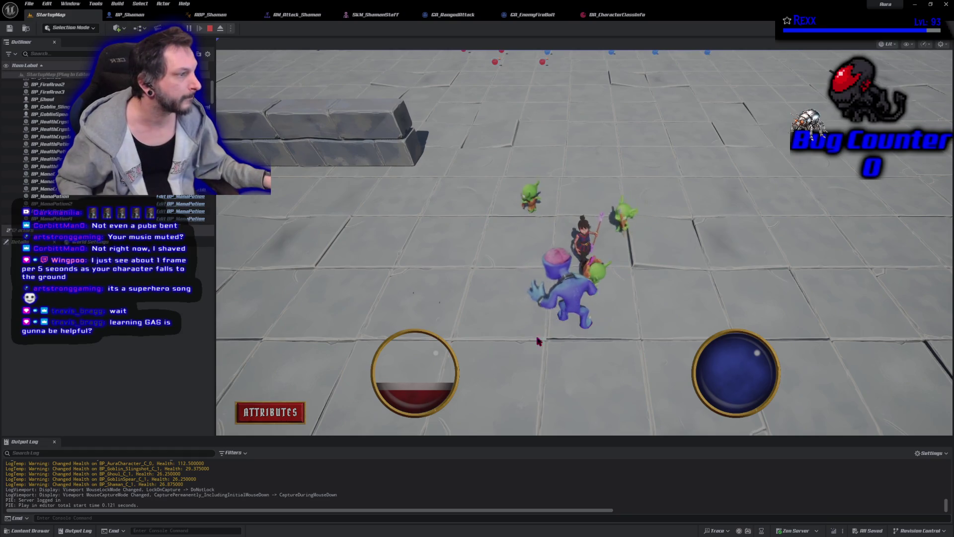
click(210, 27)
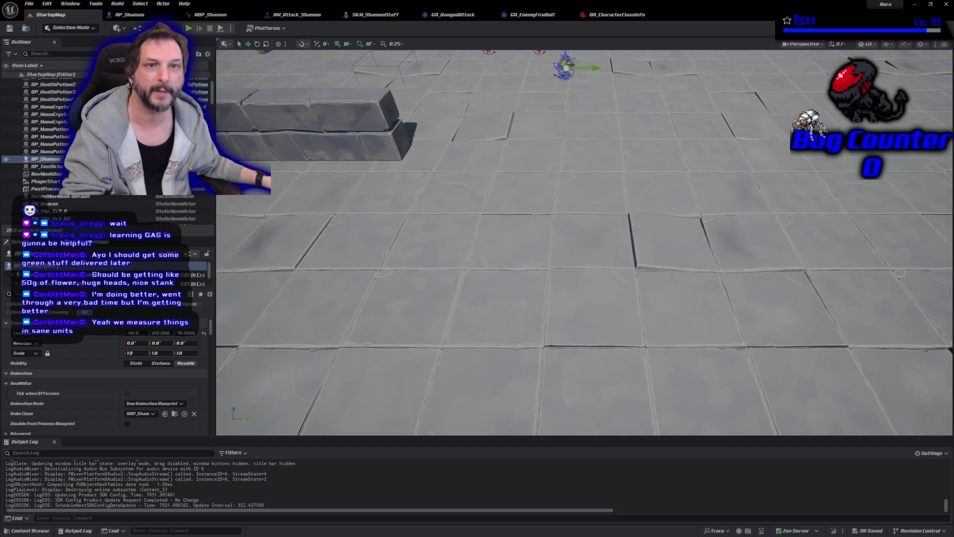
Search Google for 'weed in metric' and read the expanded AI overview of measurements.
key(alt+Tab)
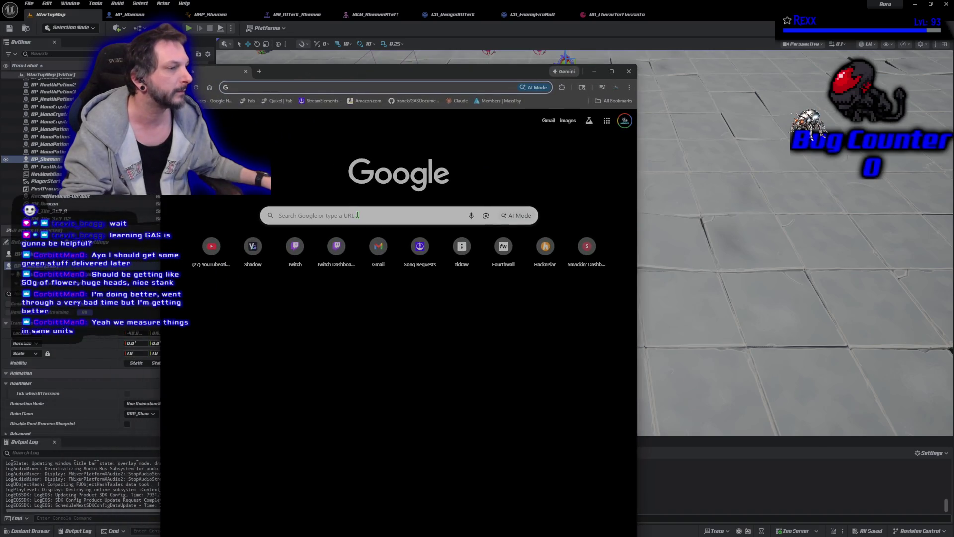
click(358, 216)
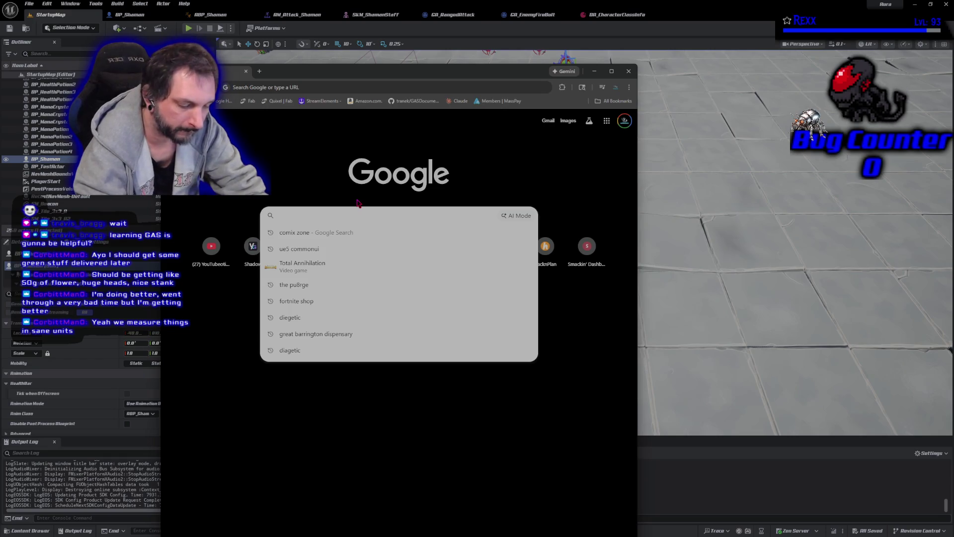
text(weed )
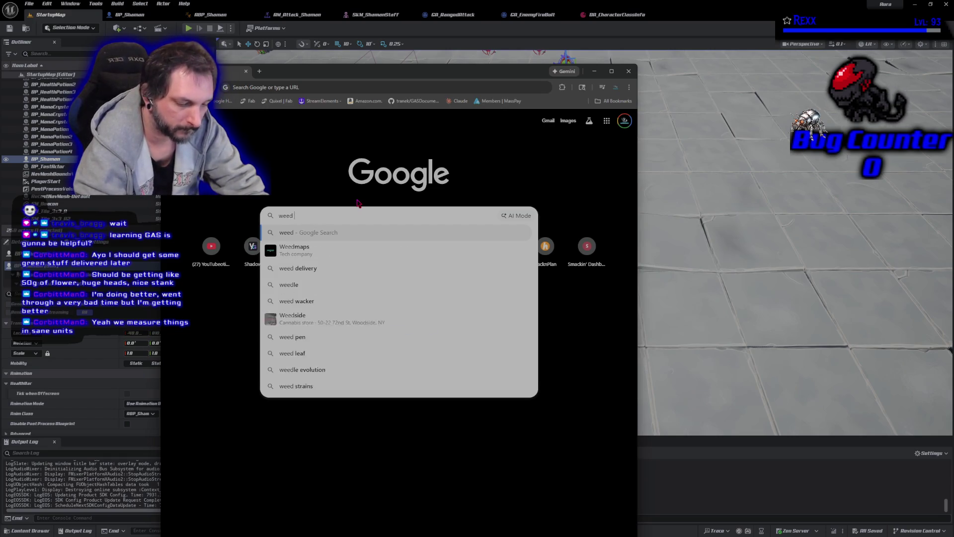
text(in metric)
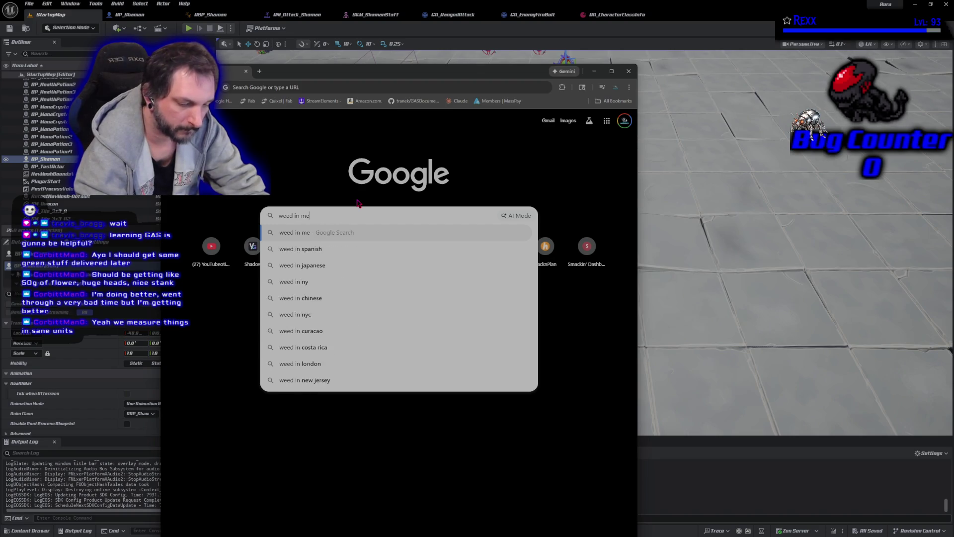
key(Return)
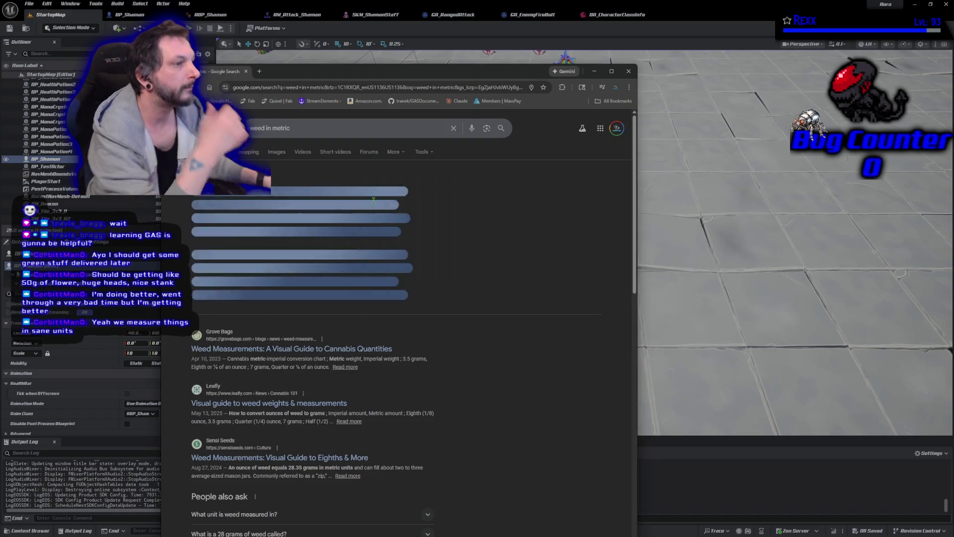
click(354, 302)
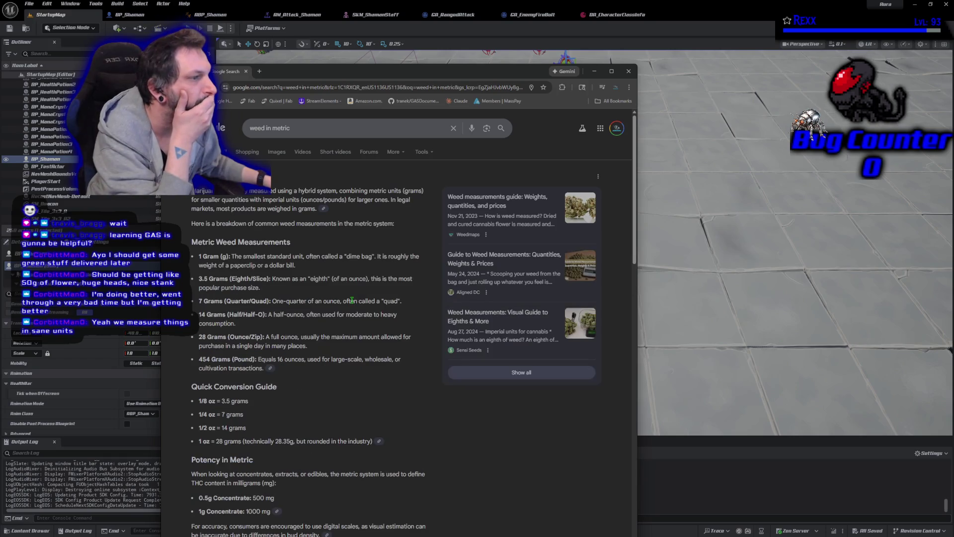
scroll(194, 279, down, 1)
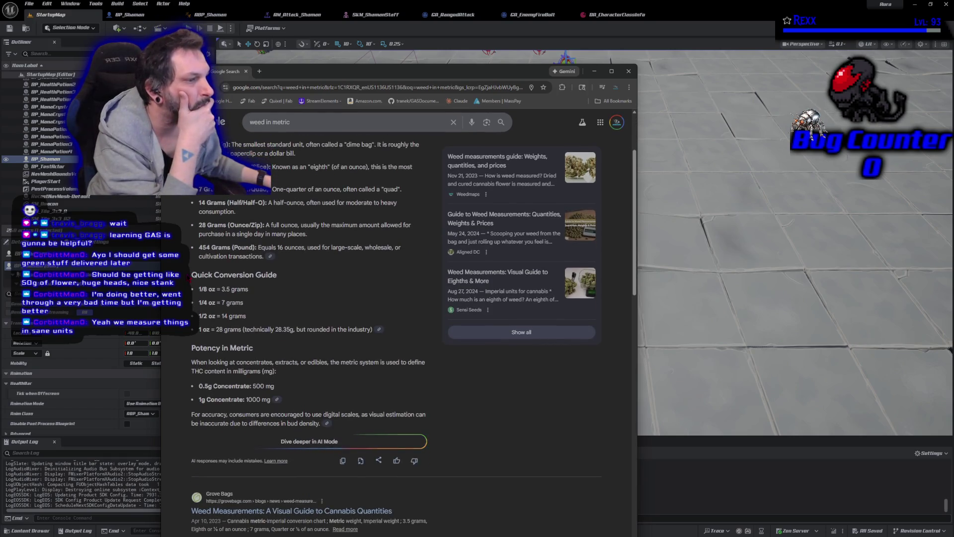
scroll(192, 278, down, 1)
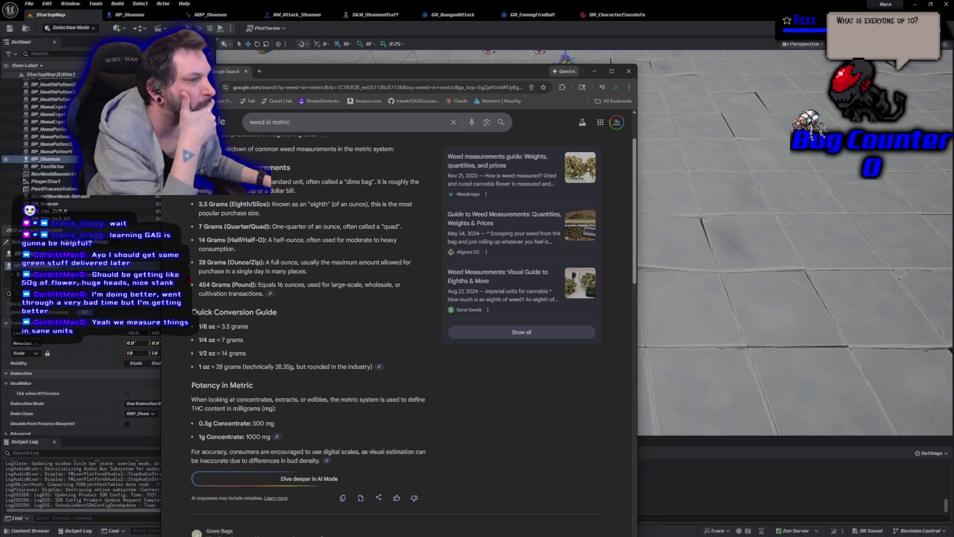
scroll(191, 279, up, 1)
drag(191, 201, 355, 335)
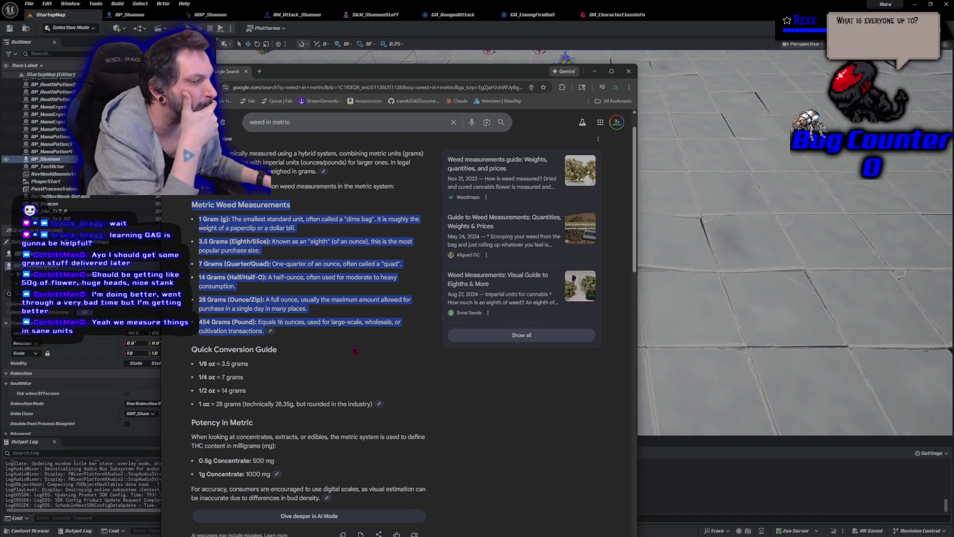
scroll(353, 348, down, 6)
scroll(353, 342, up, 6)
Search 'weed measured outside us', skim the results, and close the browser window.
click(334, 126)
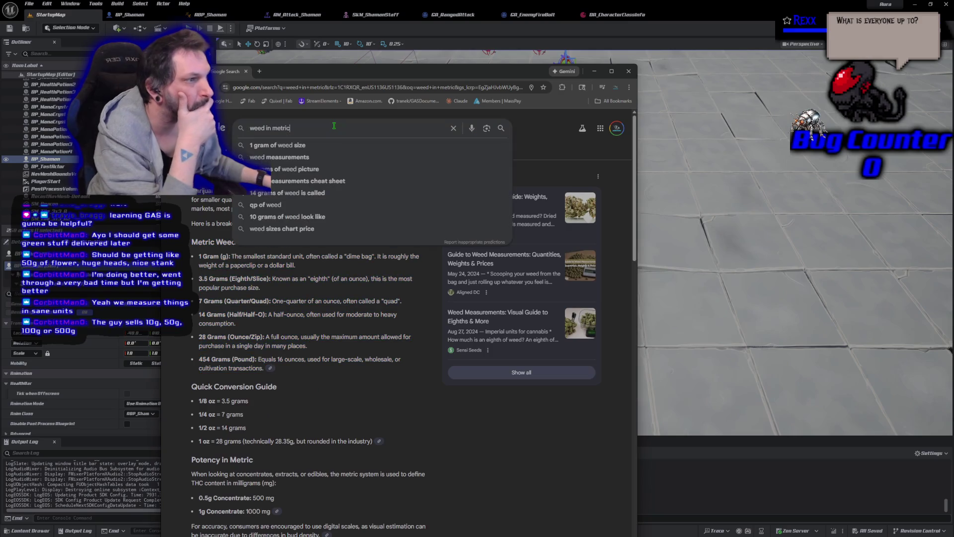
key(BackSpace)
key(BackSpace)
key(BackSpace)
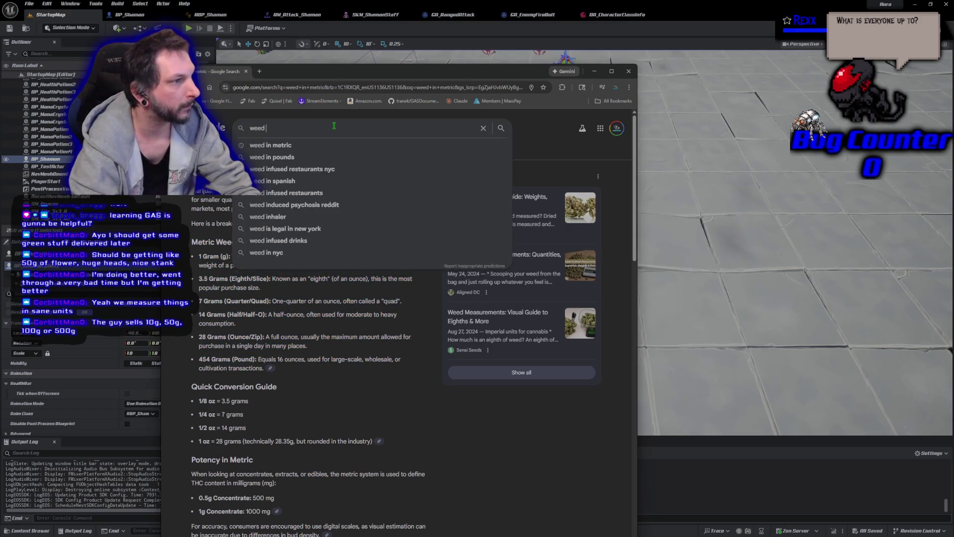
text(measured o)
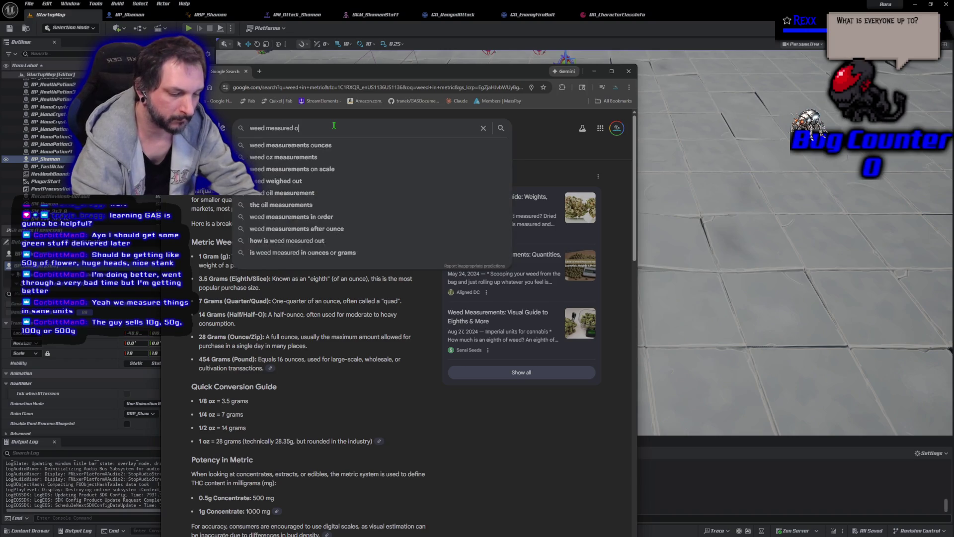
text(utside us)
key(Return)
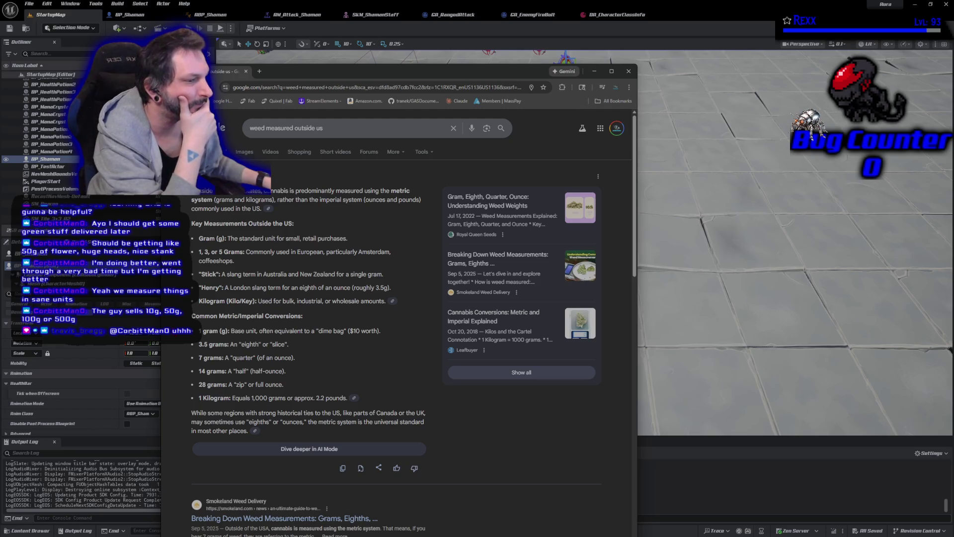
scroll(414, 323, down, 1)
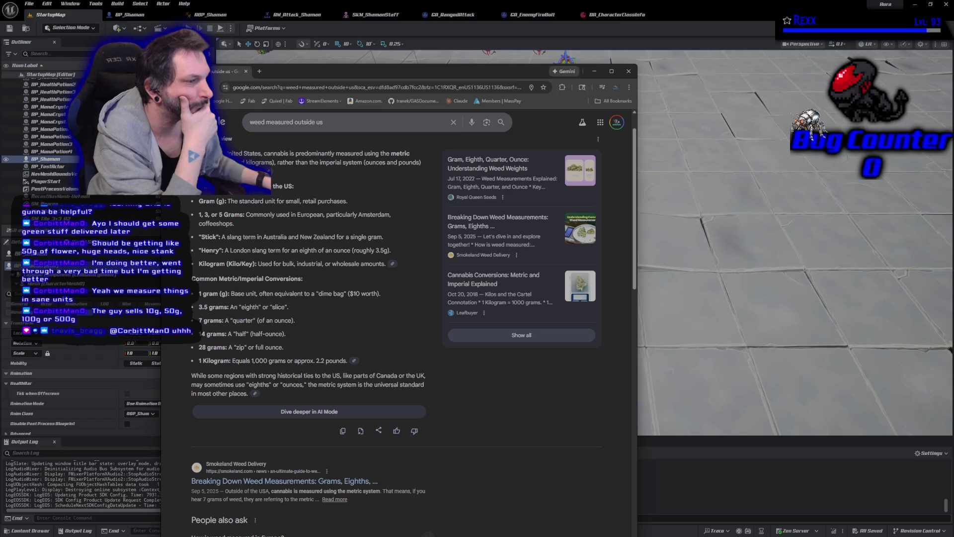
scroll(413, 323, down, 2)
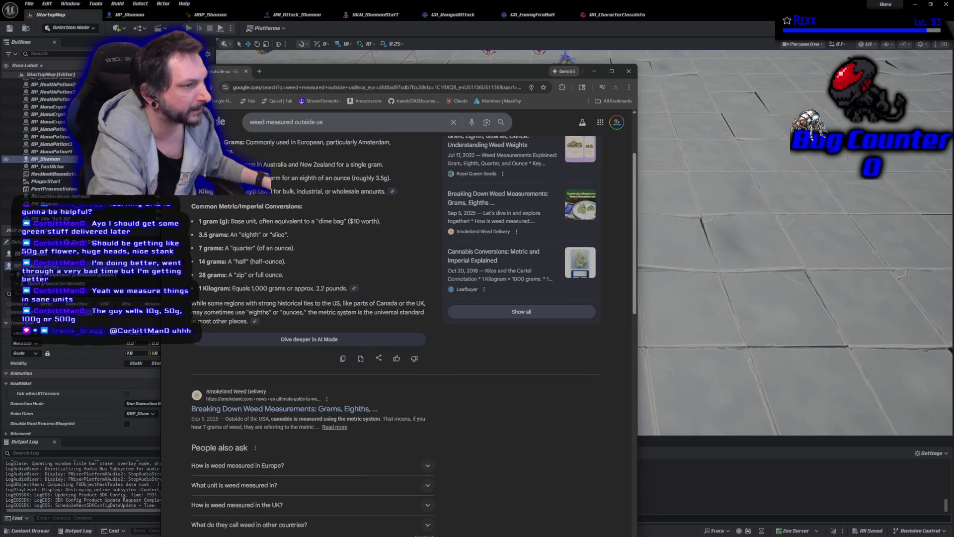
scroll(308, 299, up, 2)
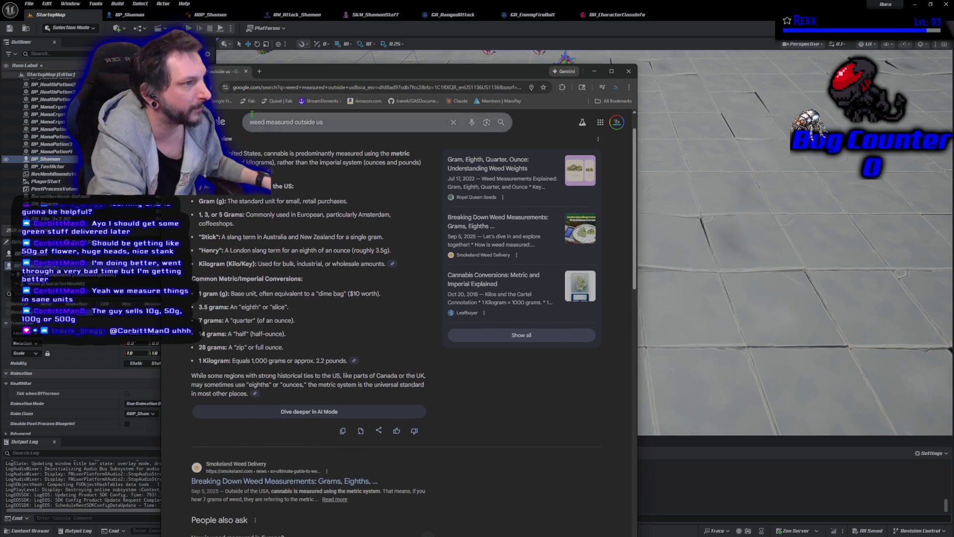
click(246, 71)
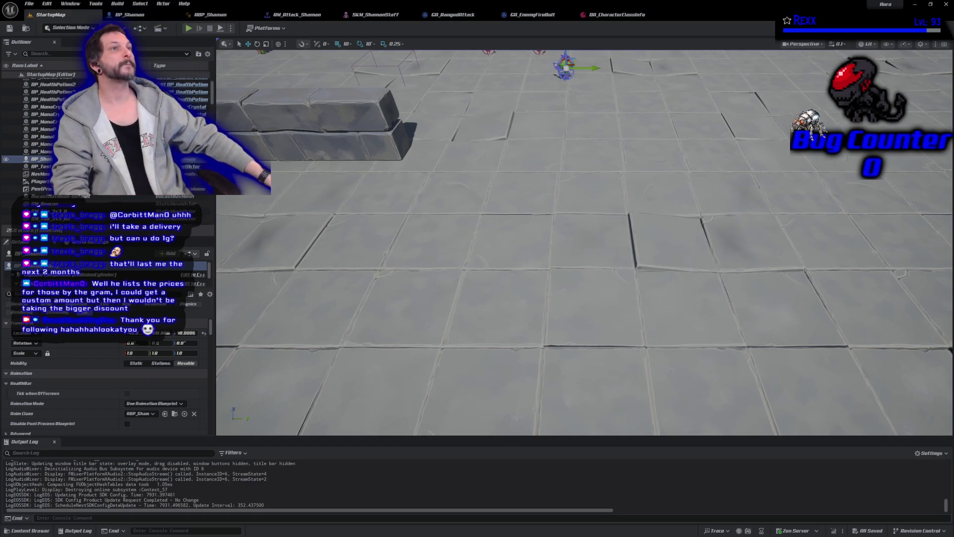
Run a brief StartupMap play-test and stop it to resume level editing.
click(188, 28)
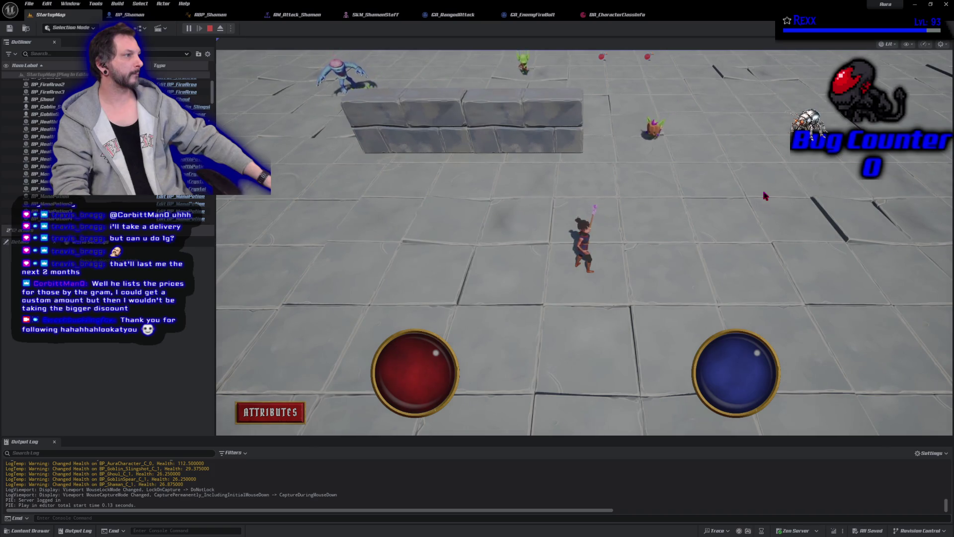
click(209, 29)
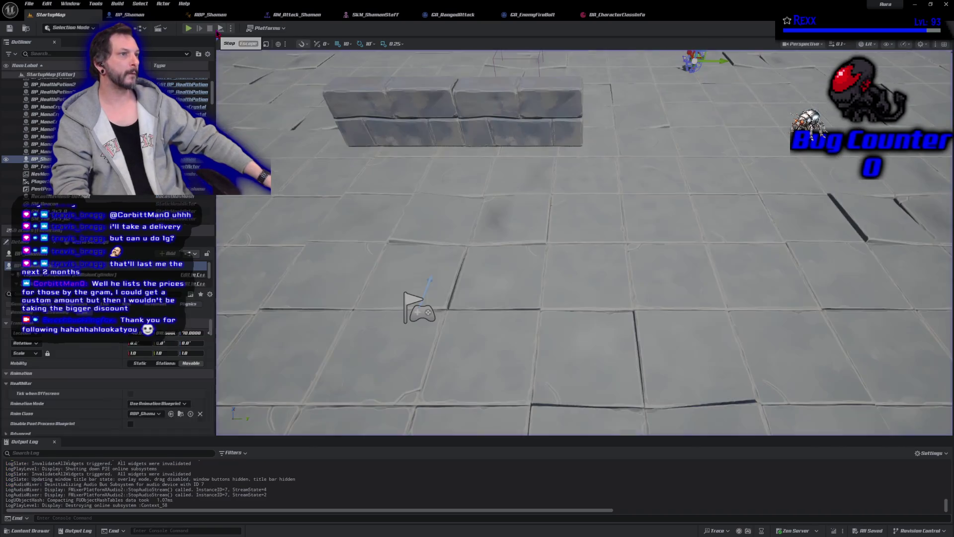
Open BP_Shaman's class defaults and edit its Base Walk Speed value.
click(210, 14)
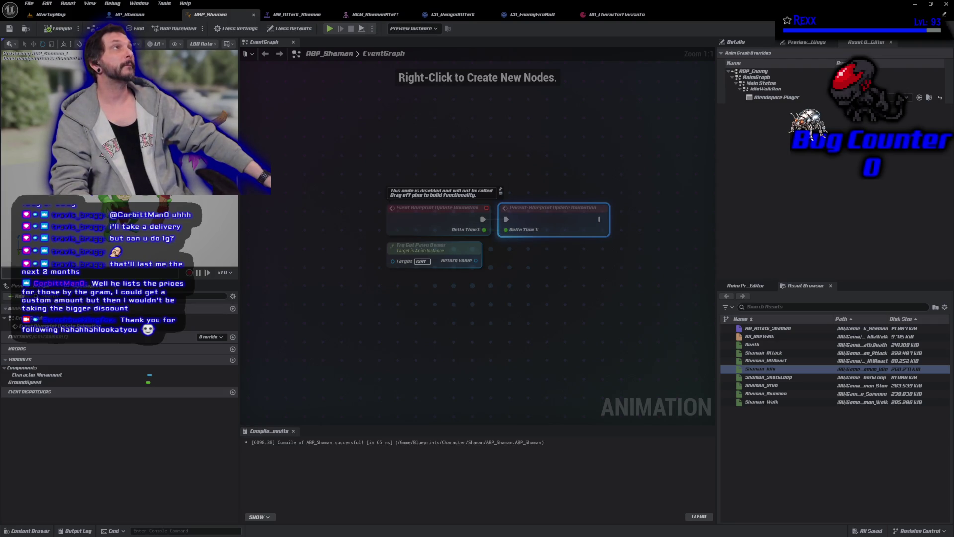
click(130, 15)
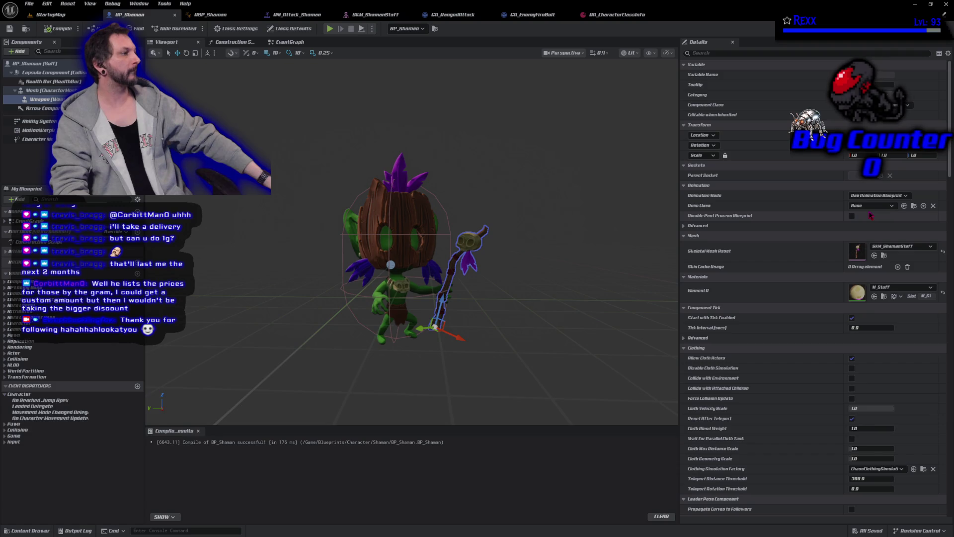
click(494, 177)
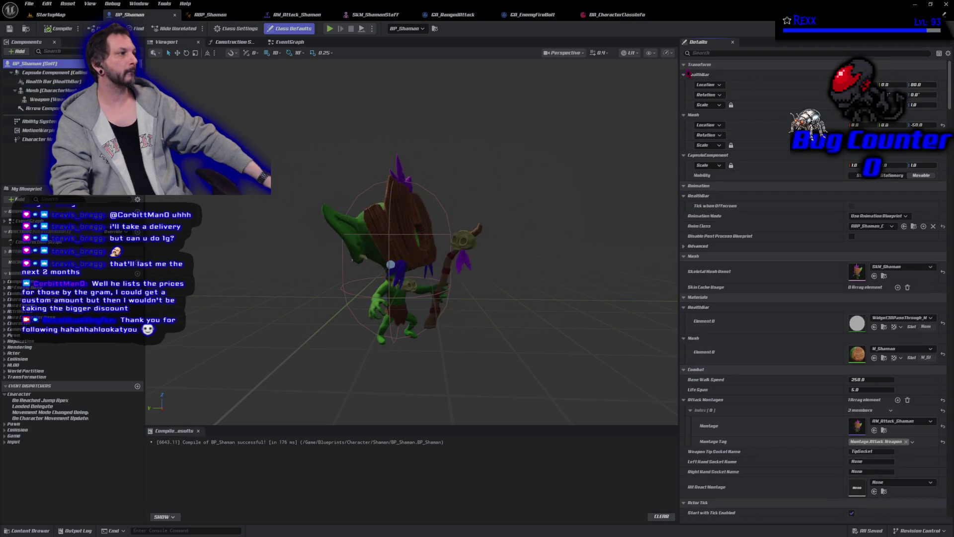
click(738, 54)
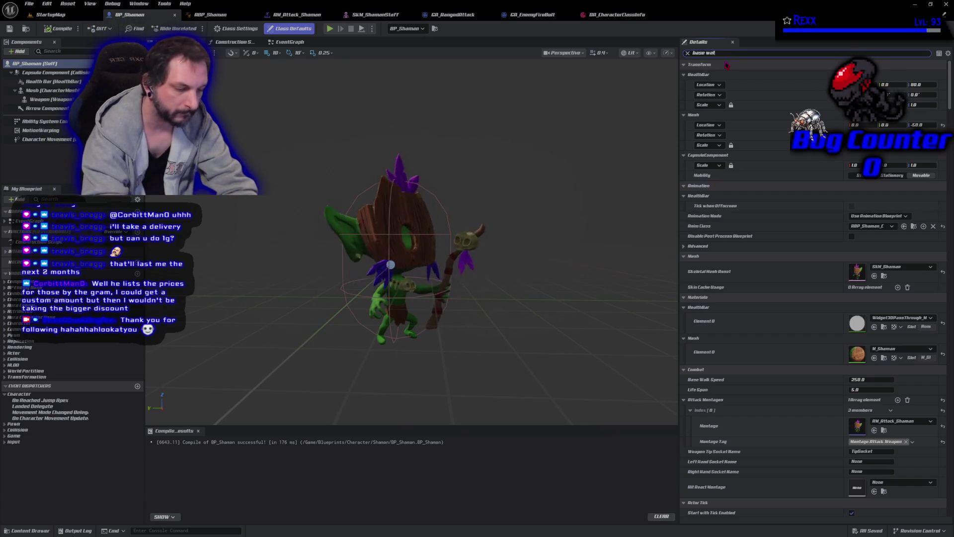
text(k)
click(888, 75)
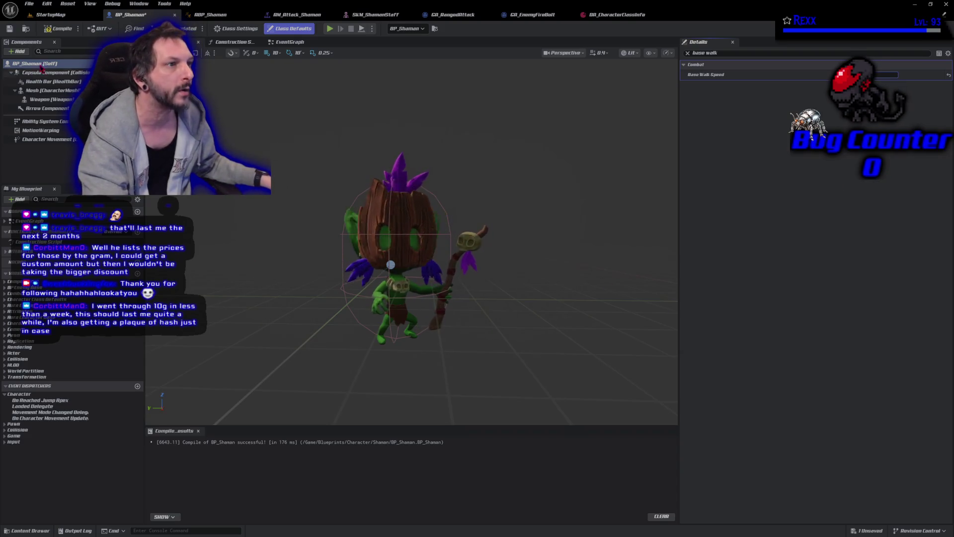
Compile and save BP_Shaman, then return to the StartupMap level.
click(59, 30)
key(alt+f)
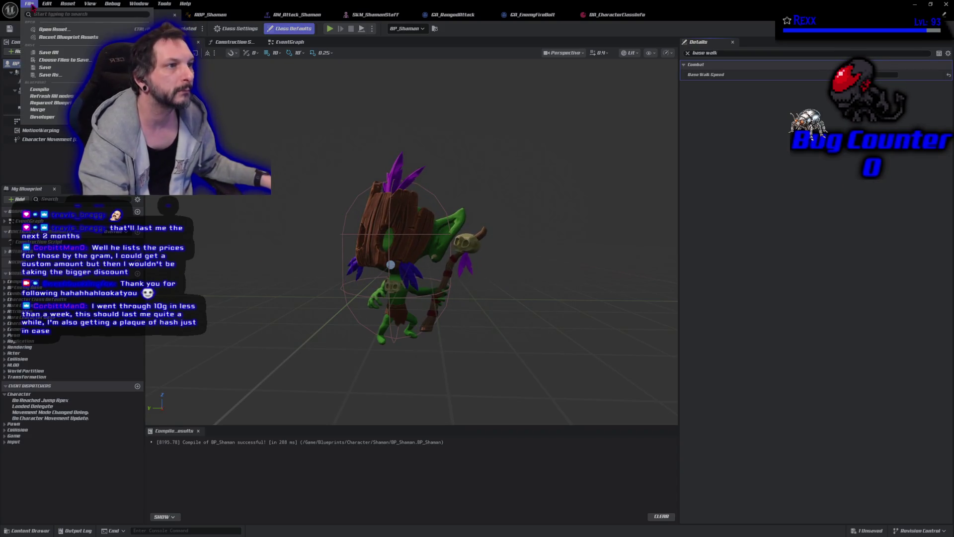
key(Escape)
key(ctrl+s)
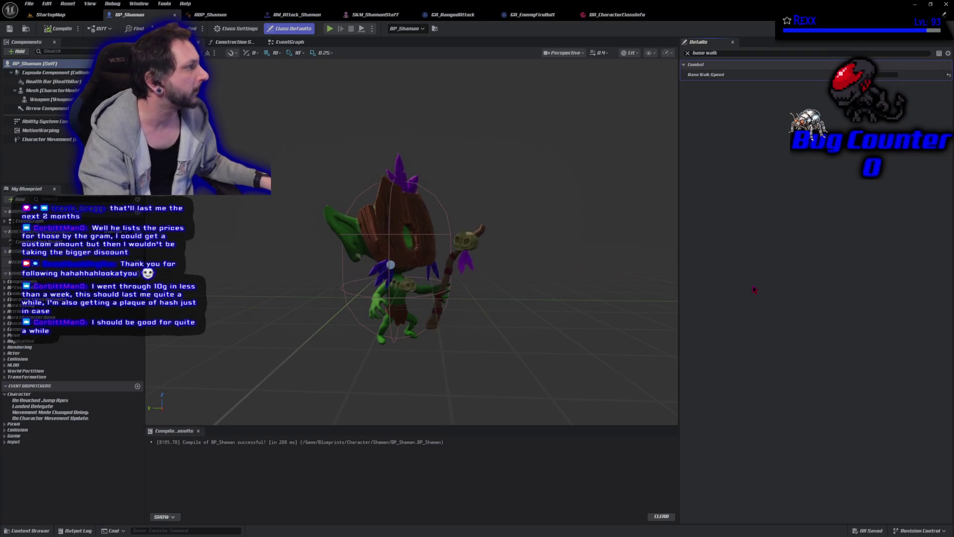
click(51, 18)
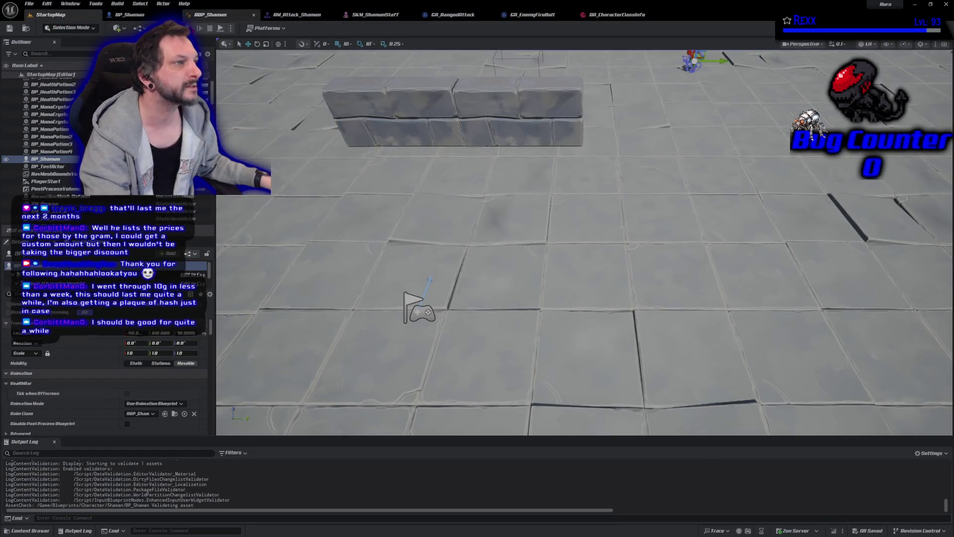
Start a playtest, run across the arena attacking the green goblin and grabbing a health pickup.
key(alt+p)
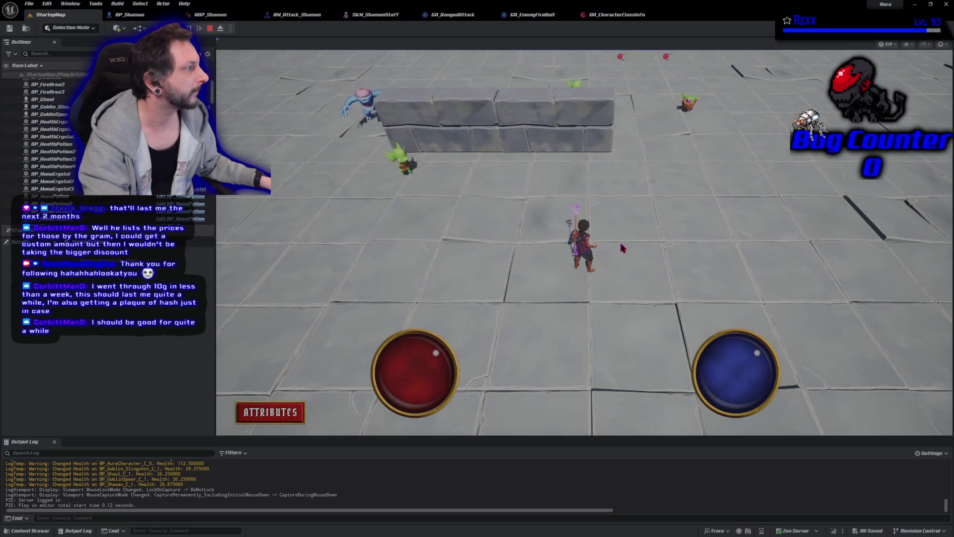
click(696, 211)
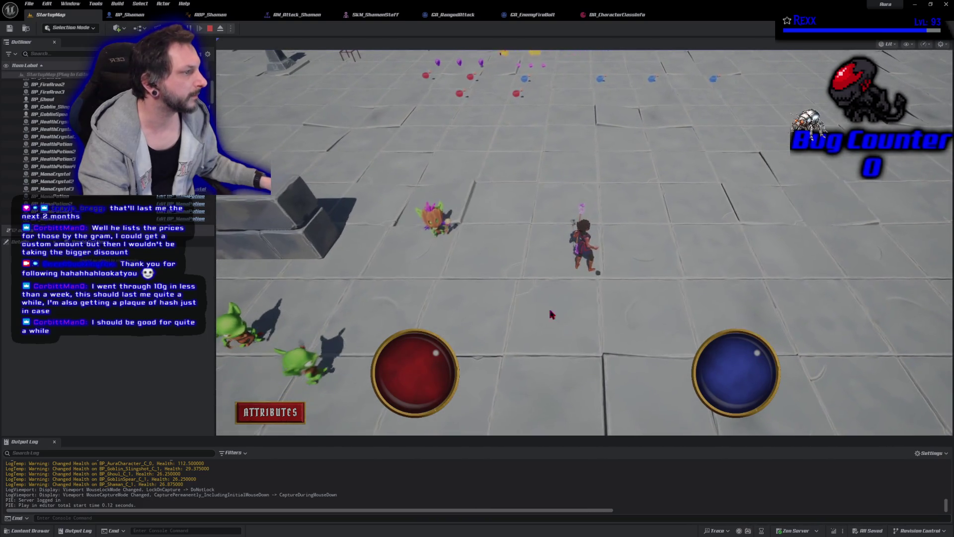
click(533, 167)
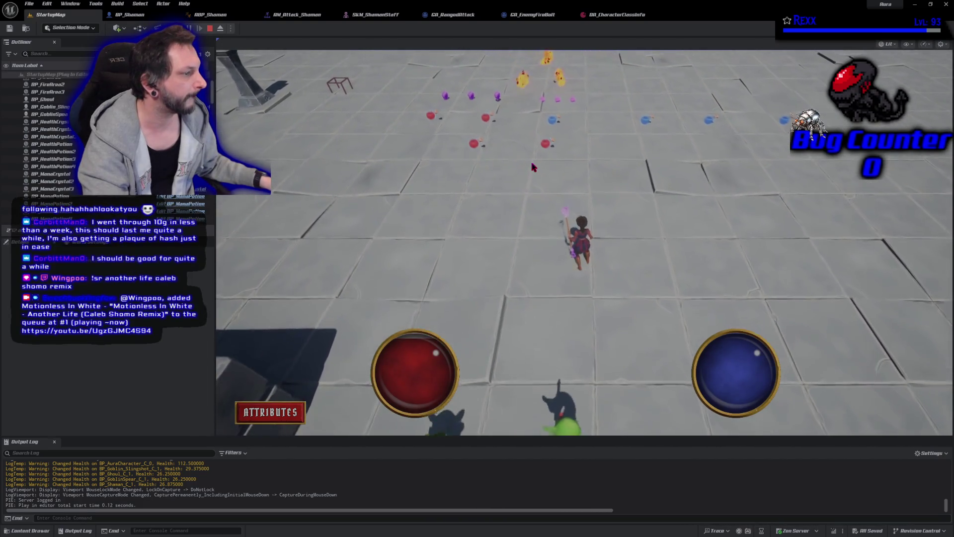
click(336, 330)
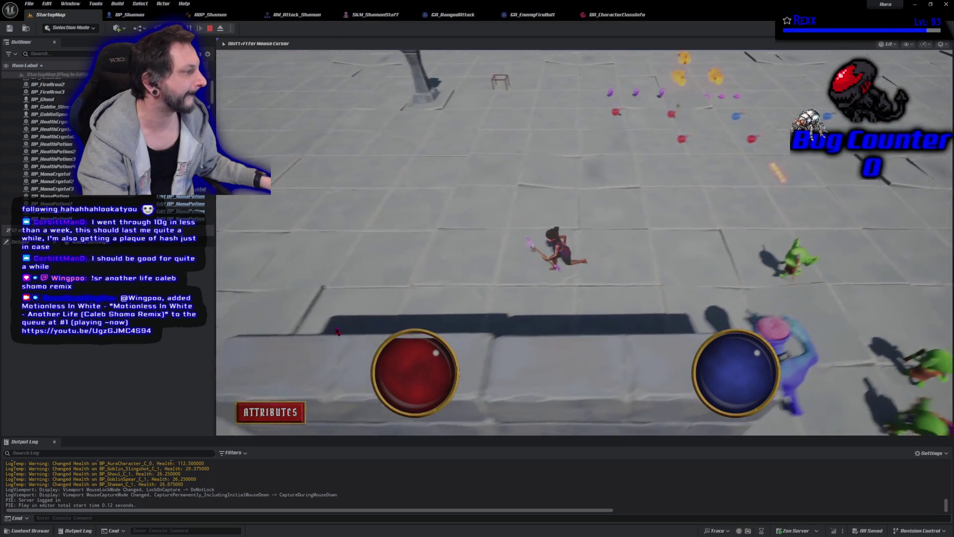
click(765, 238)
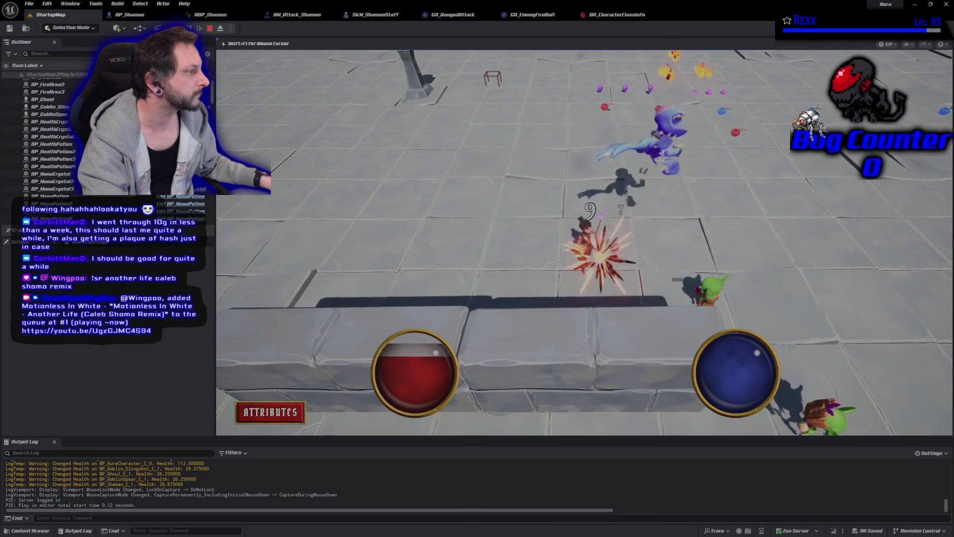
click(552, 260)
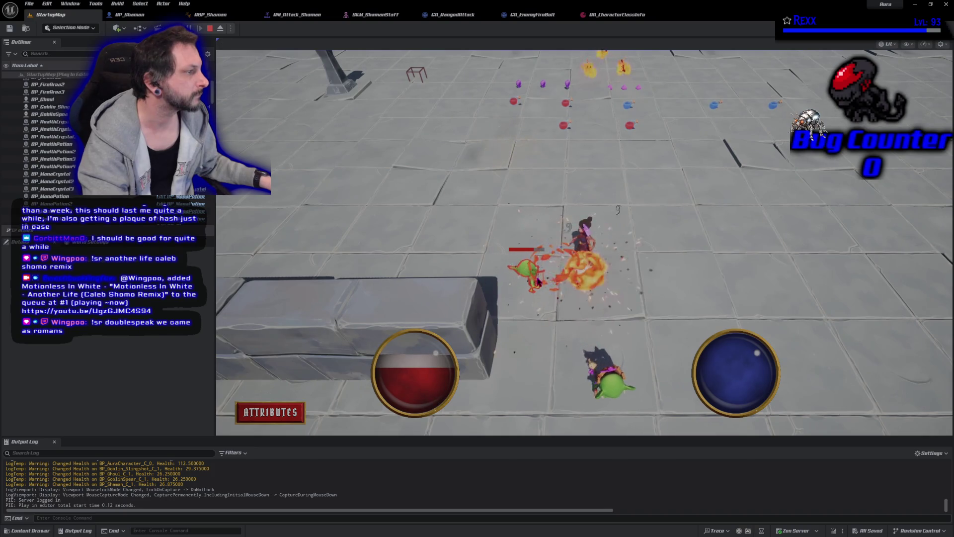
click(538, 281)
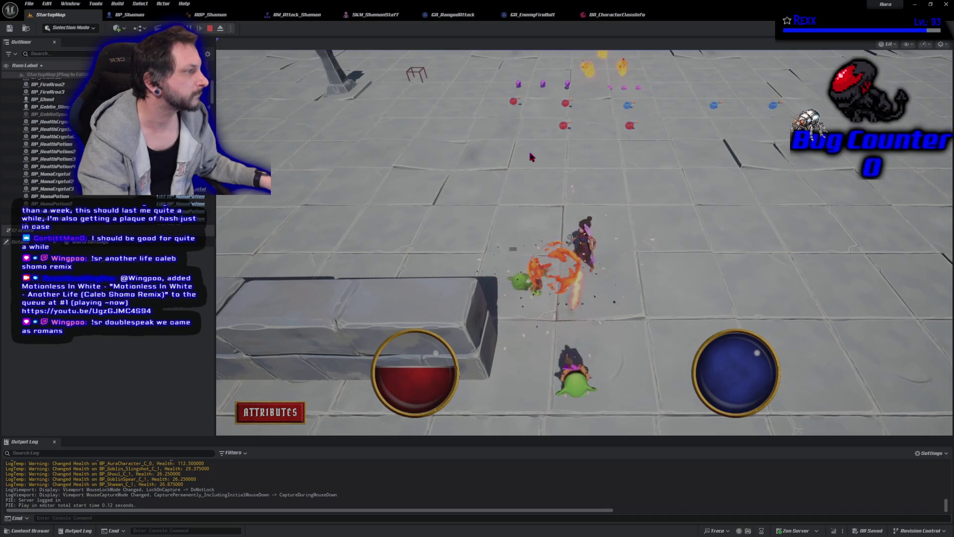
click(592, 170)
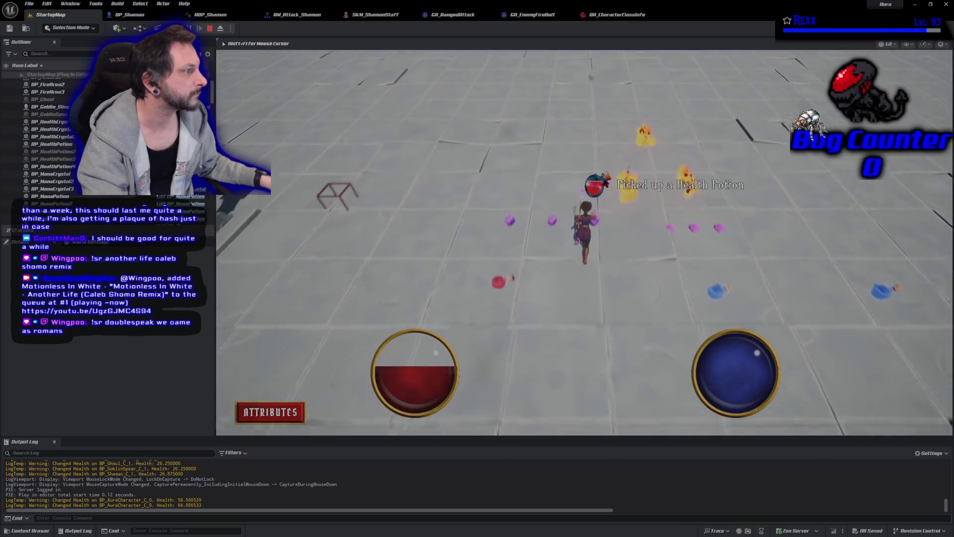
click(372, 356)
click(547, 381)
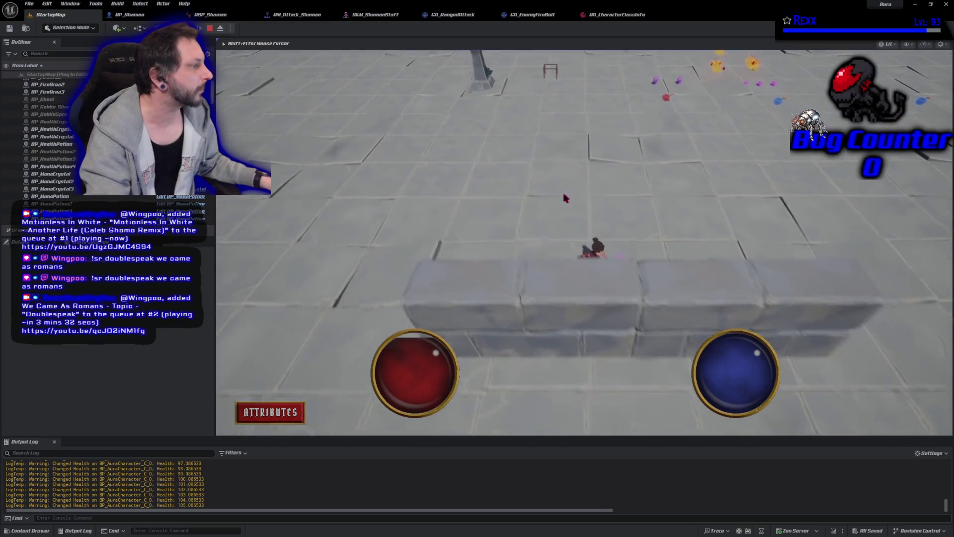
click(440, 330)
click(618, 300)
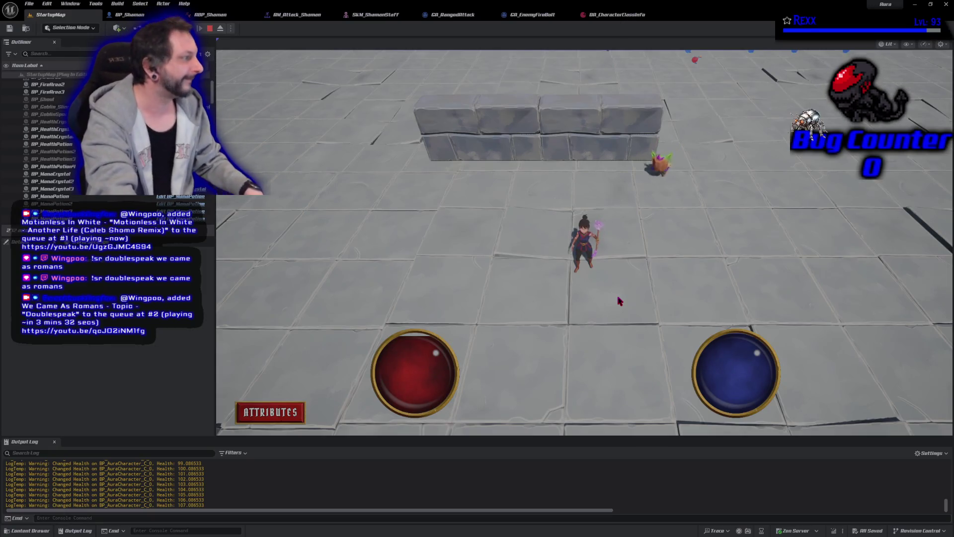
click(618, 300)
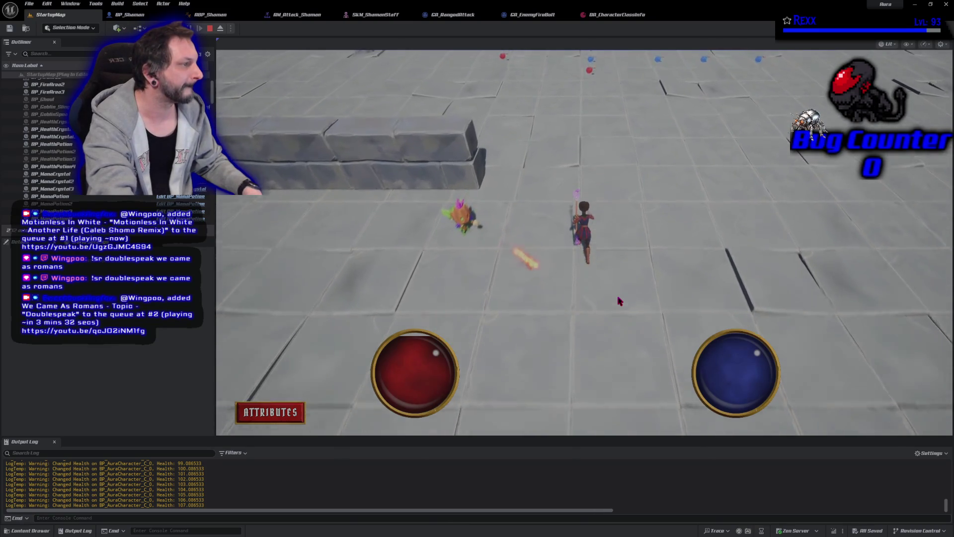
Run the character around the arena in every direction with WASD.
key(a)
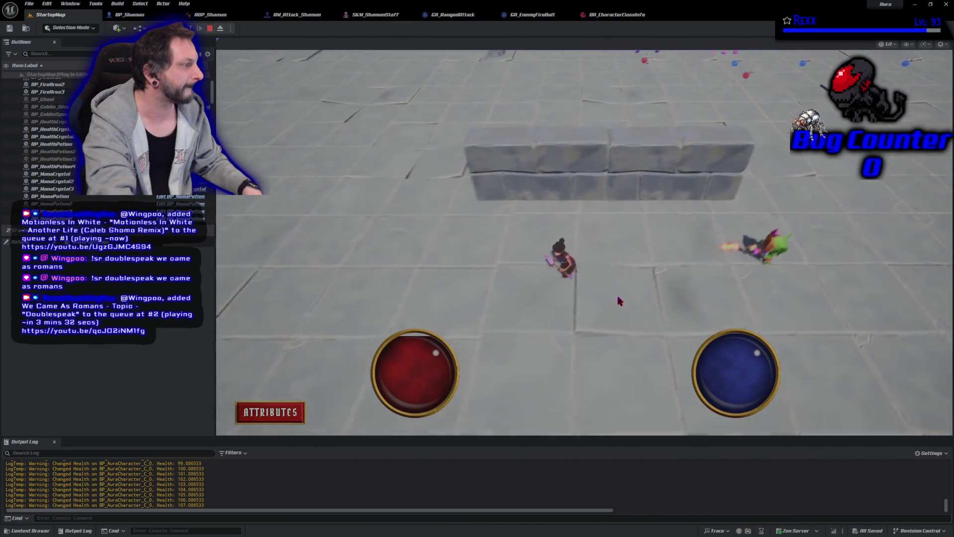
click(619, 301)
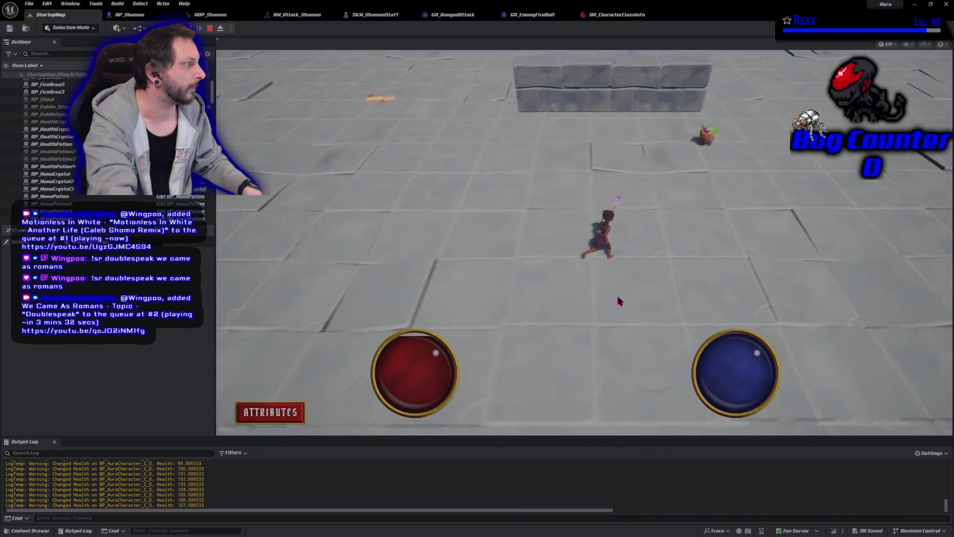
key(d)
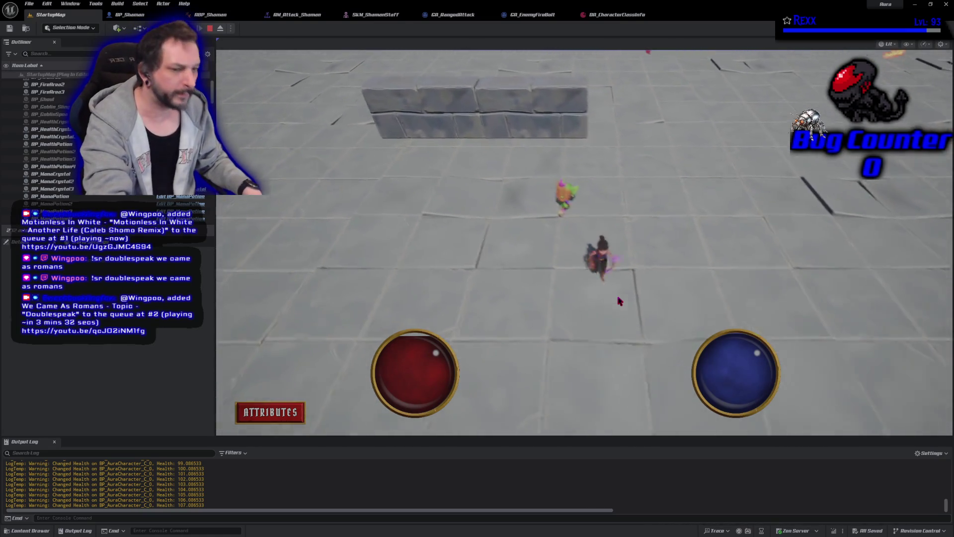
click(619, 301)
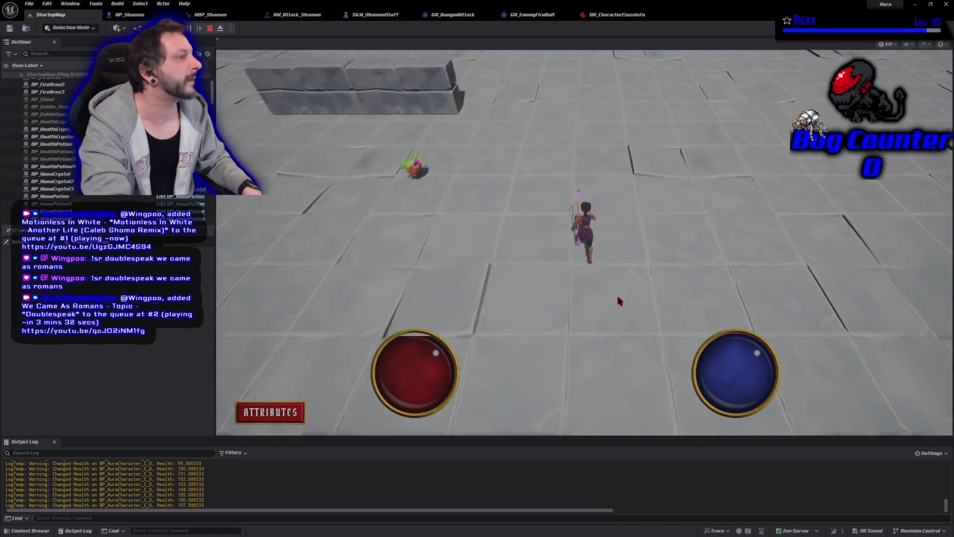
key(w)
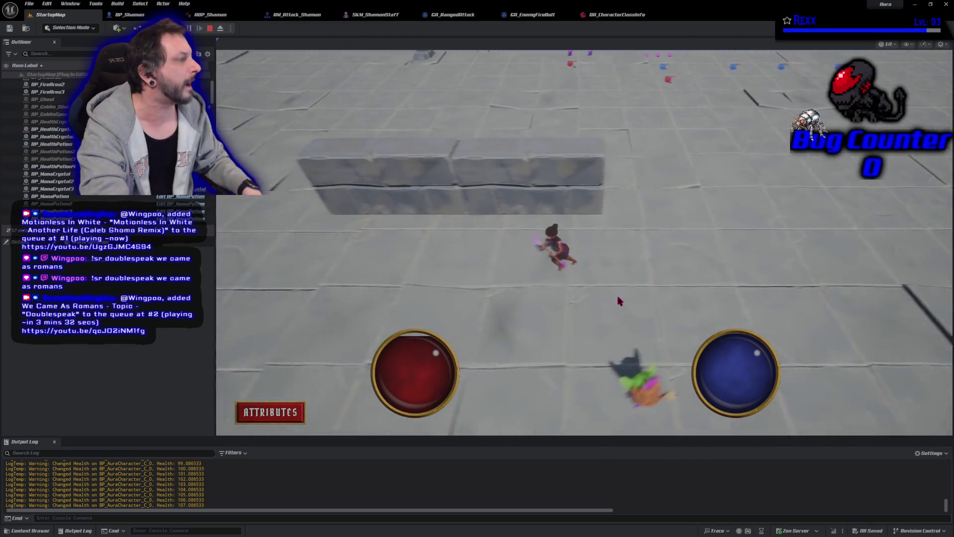
click(620, 301)
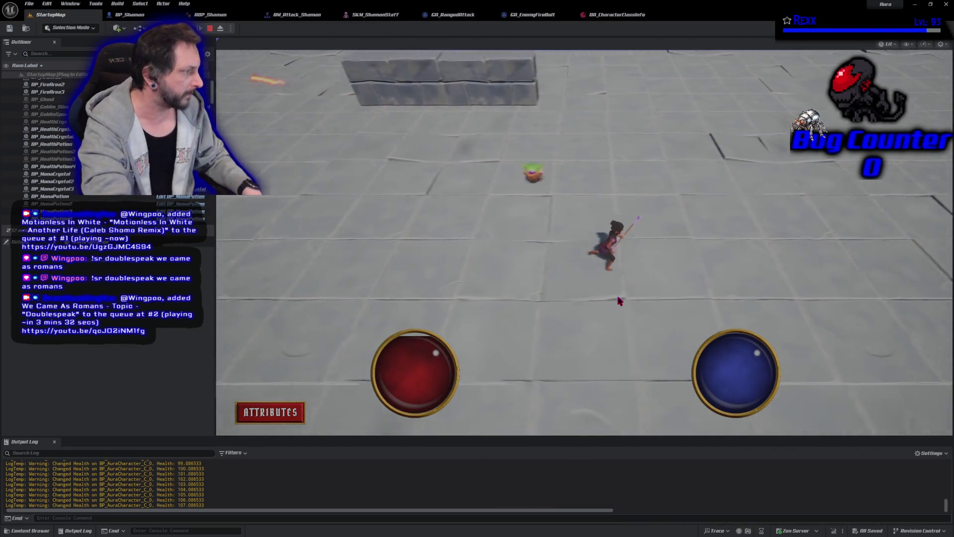
key(a)
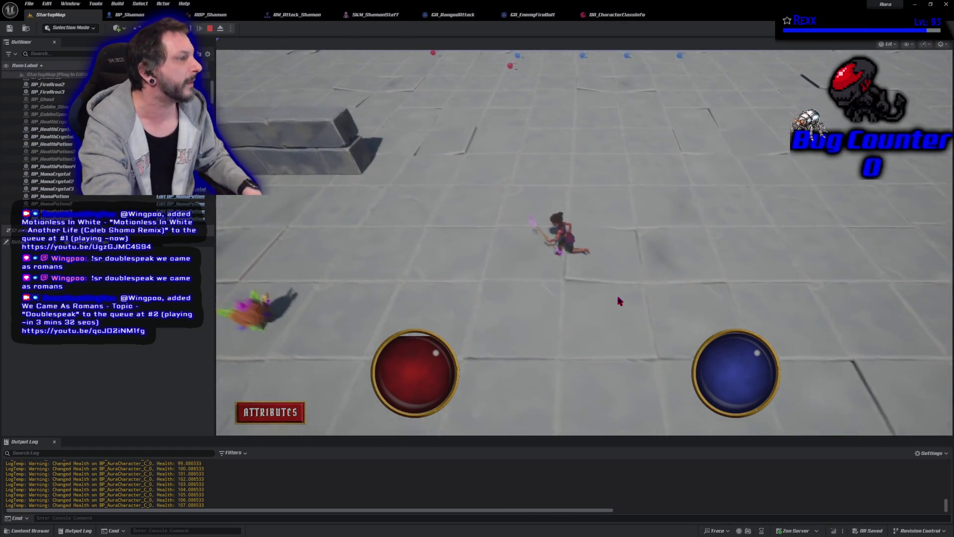
key(w)
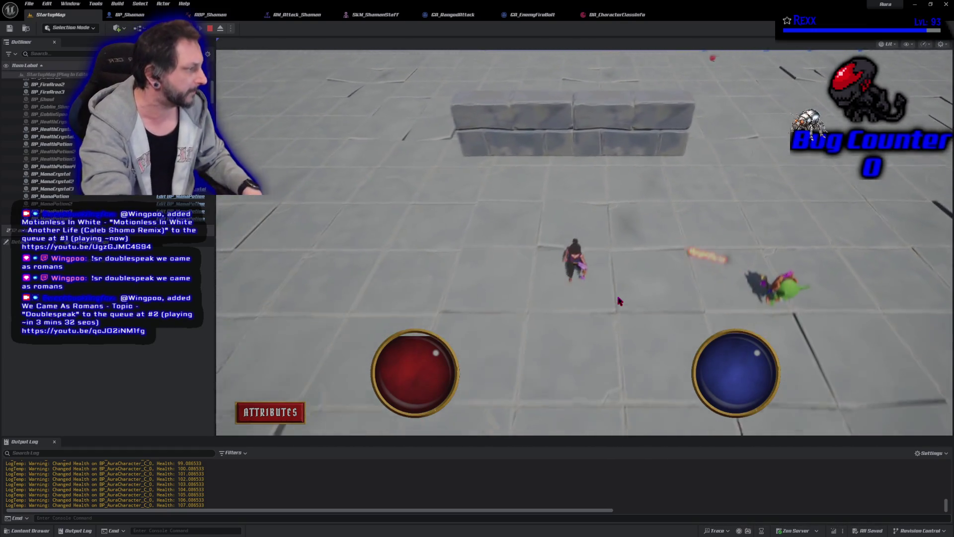
key(d)
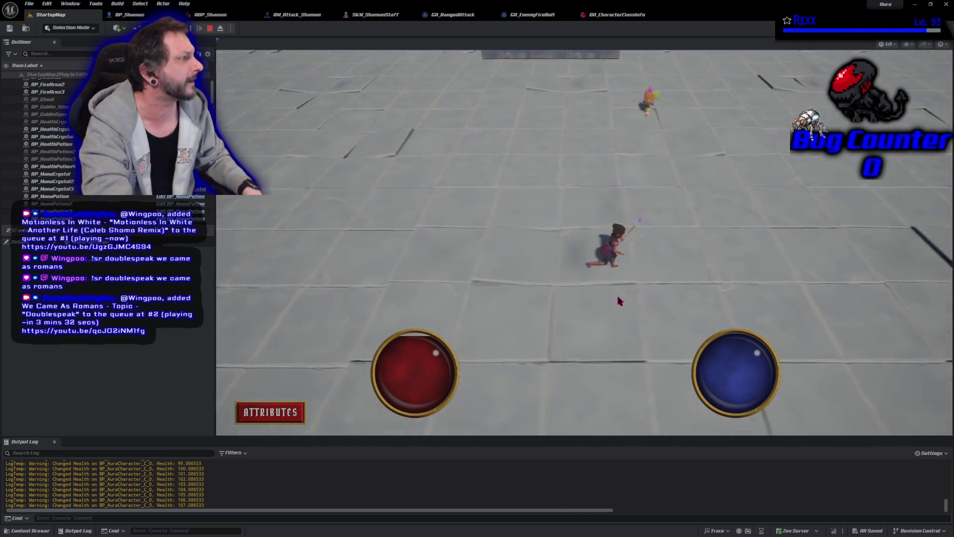
key(w)
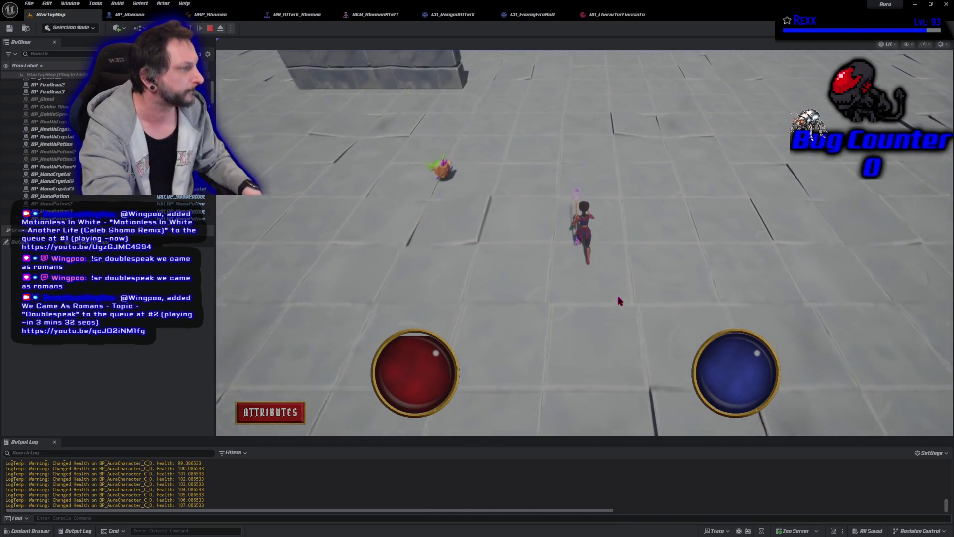
key(s)
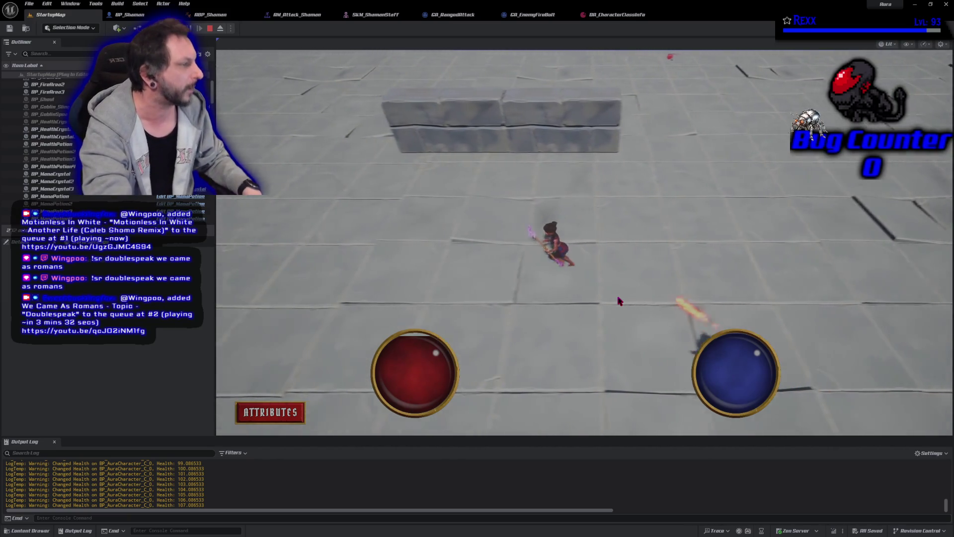
key(w)
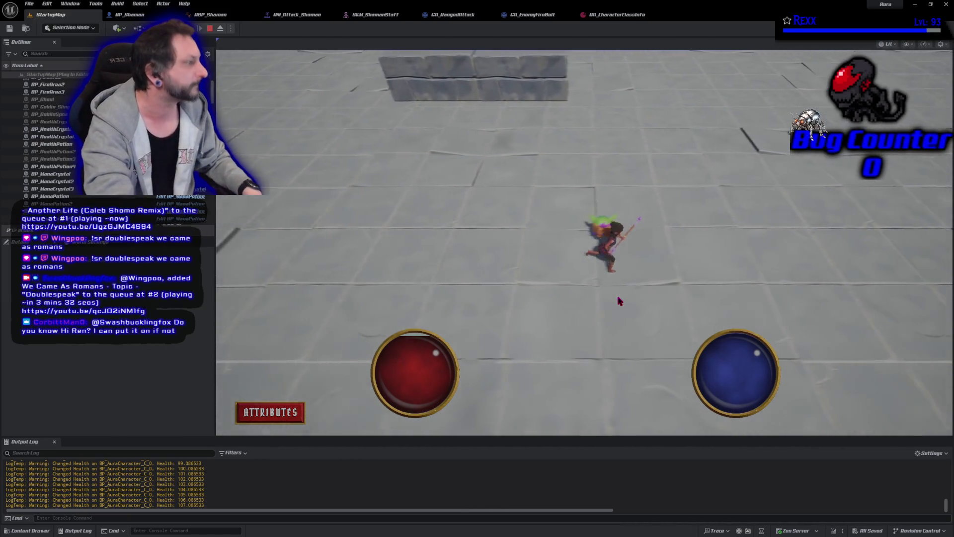
key(s)
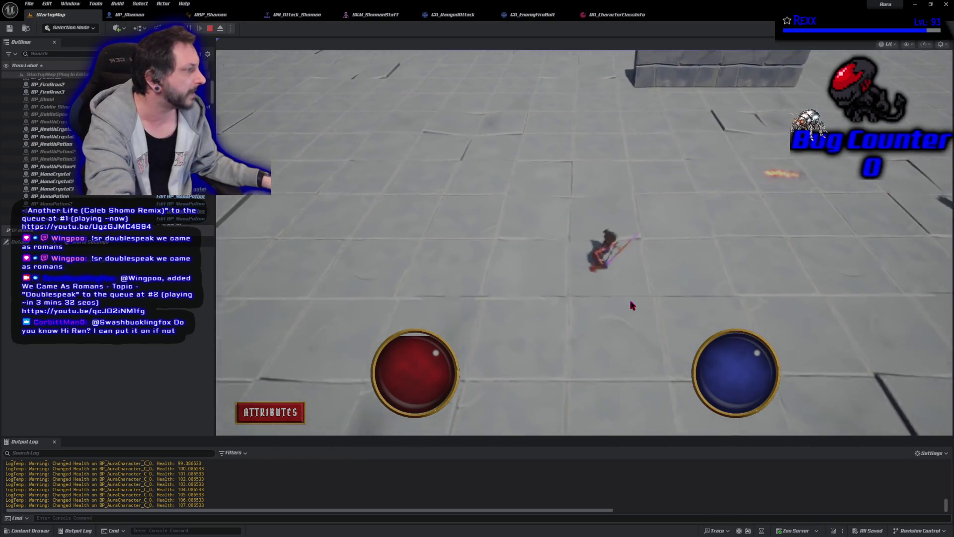
Cast spells at the nearby goblins to finish them off, then stop the playtest.
click(803, 222)
key(s)
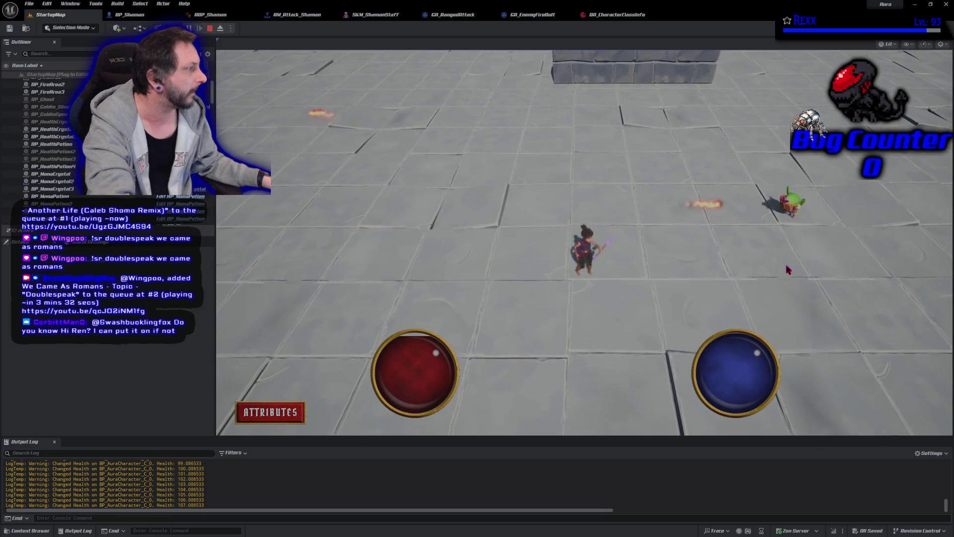
click(605, 200)
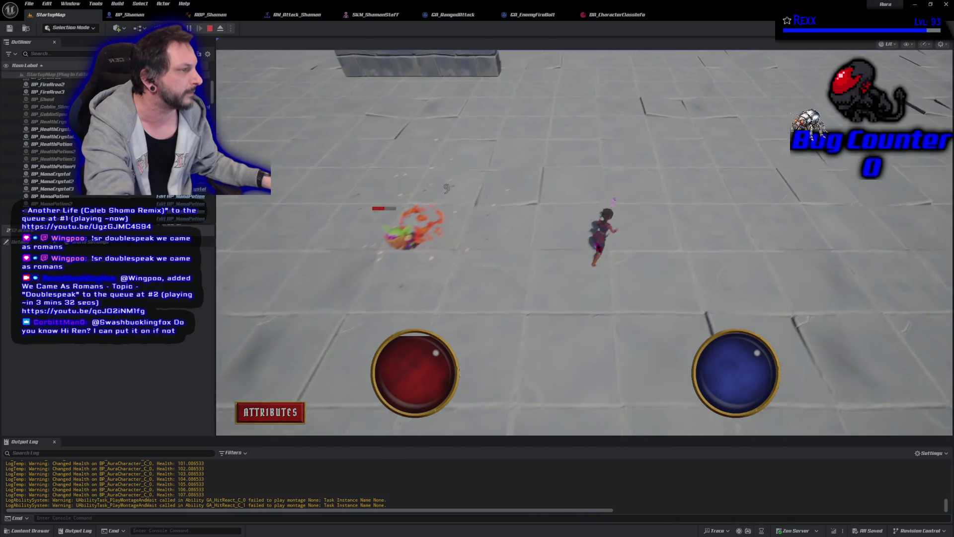
click(396, 330)
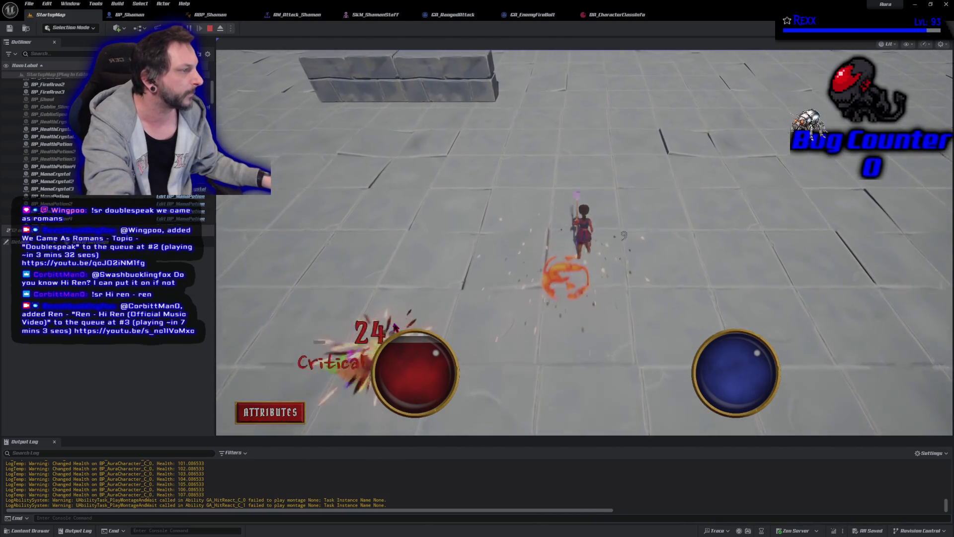
click(451, 319)
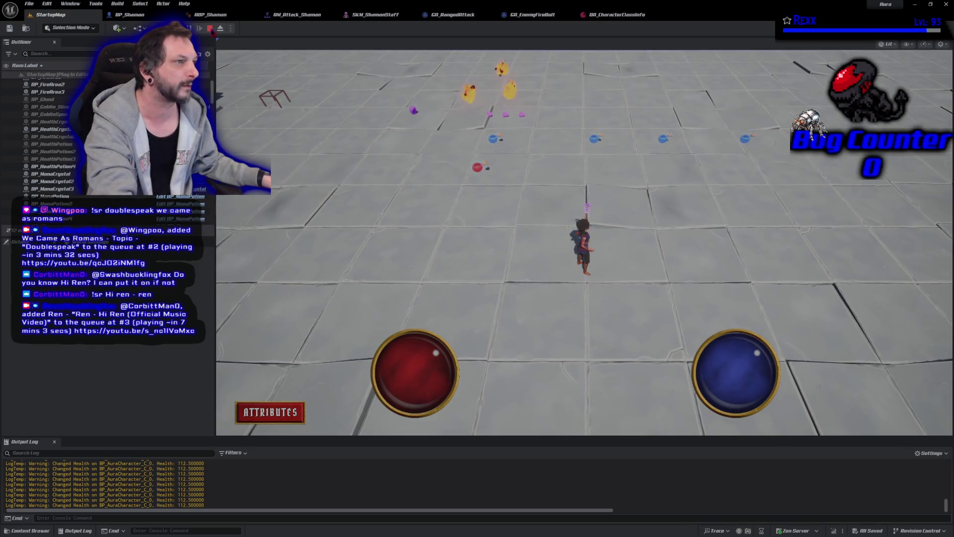
key(Escape)
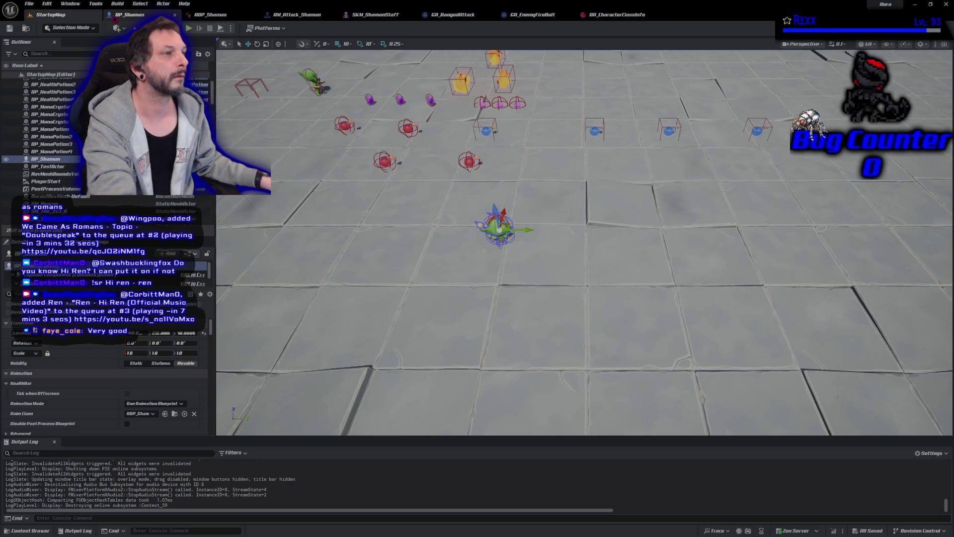
Set BP_Shaman's Rotation Rate Z to 200, compile, and start a new playtest from StartupMap.
click(130, 14)
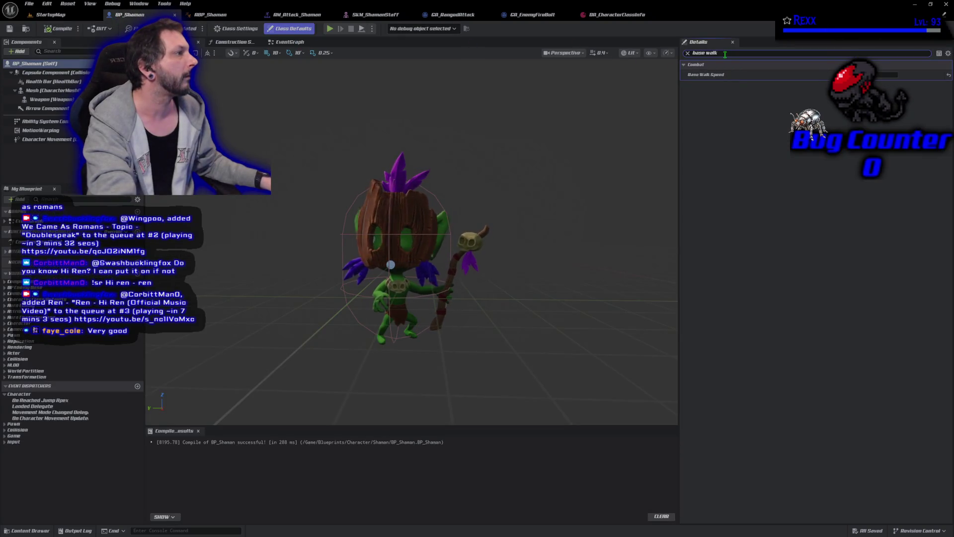
key(ctrl+a)
text(rot rate)
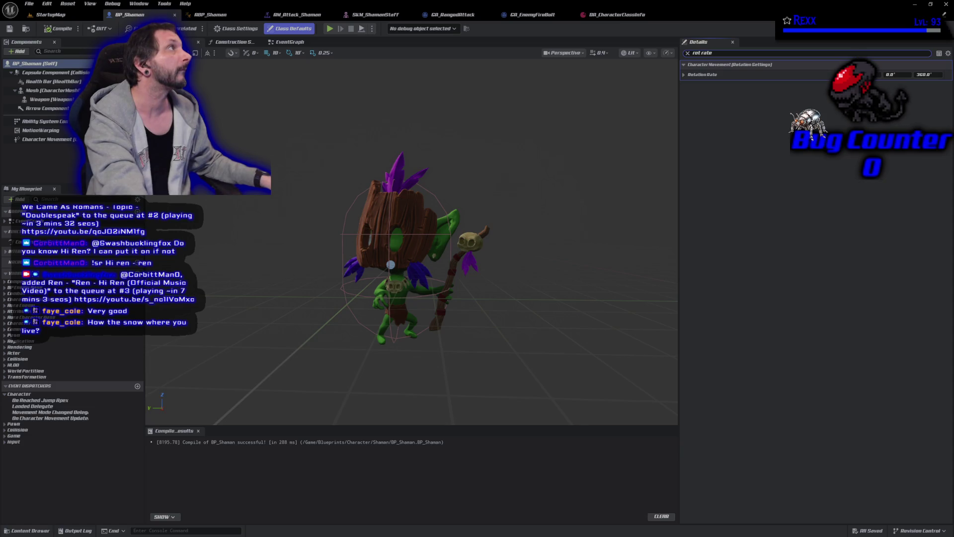
click(925, 75)
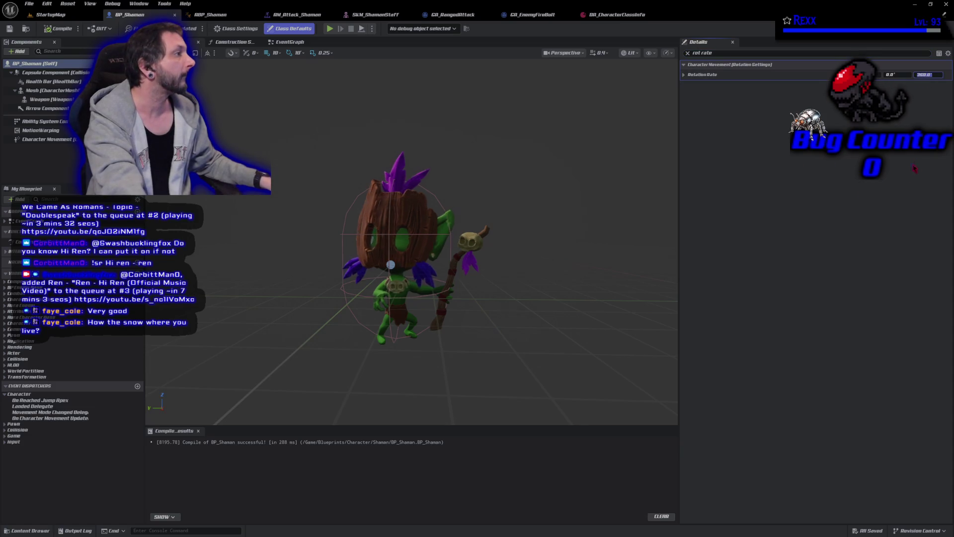
text(200)
key(Return)
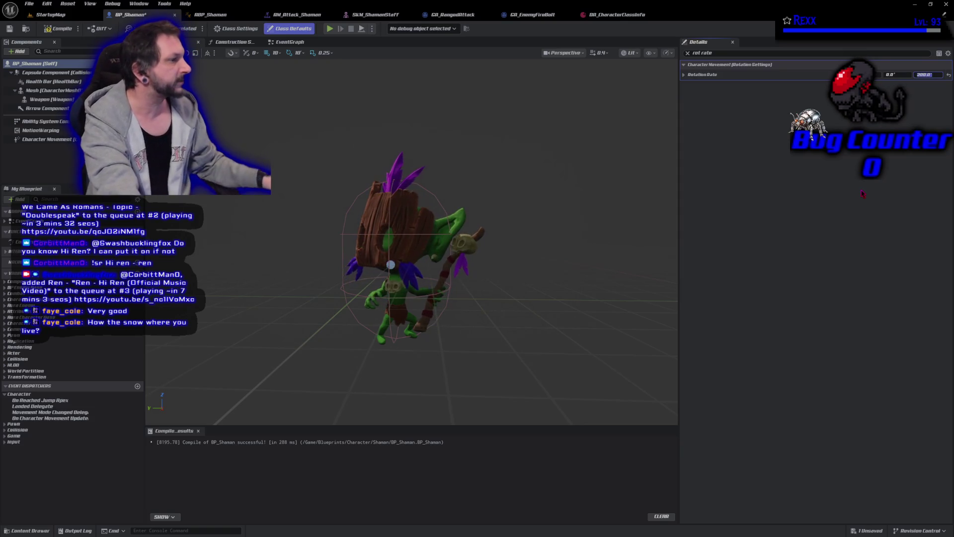
click(57, 28)
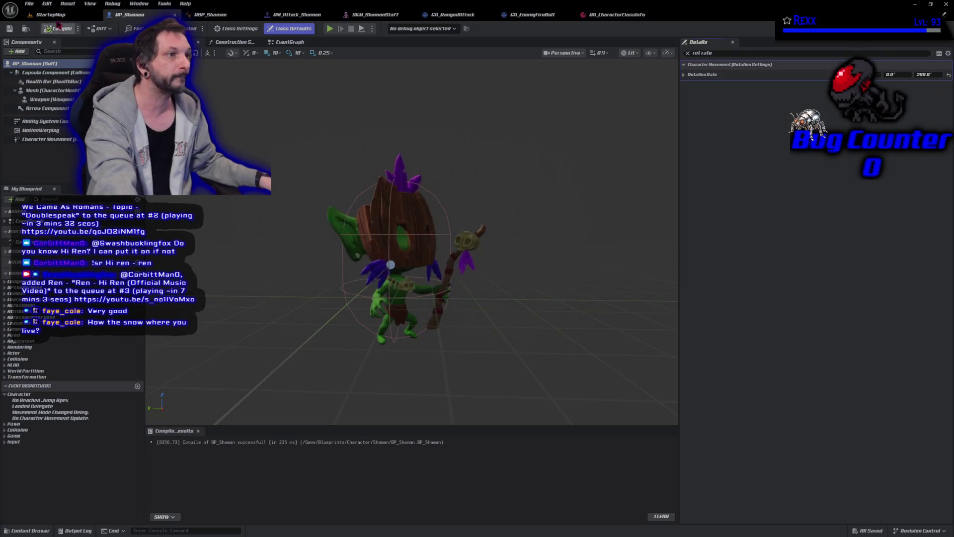
click(50, 14)
key(alt+p)
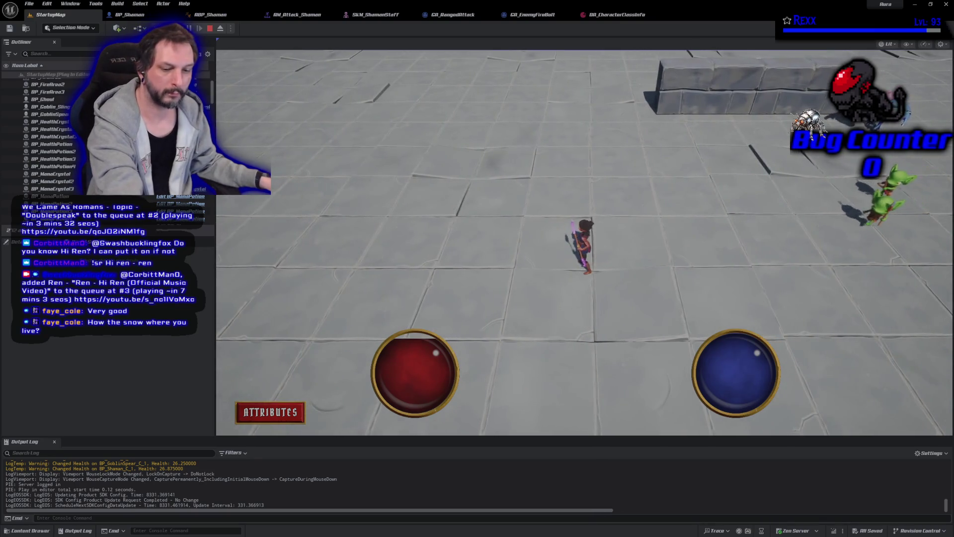
Stop the playtest after checking the Shaman's slower turning.
key(Escape)
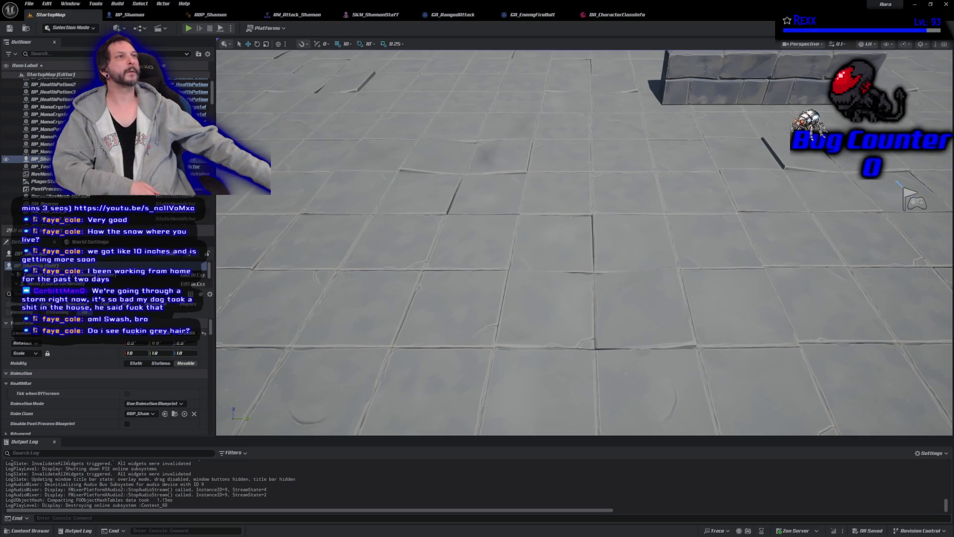
Close the SKM_ShamanStaff, GA_RangedAttack, GA_EnemyFireBolt and DA_CharacterClassInfo tabs and show AM_Attack_Shaman.
middle_click(379, 15)
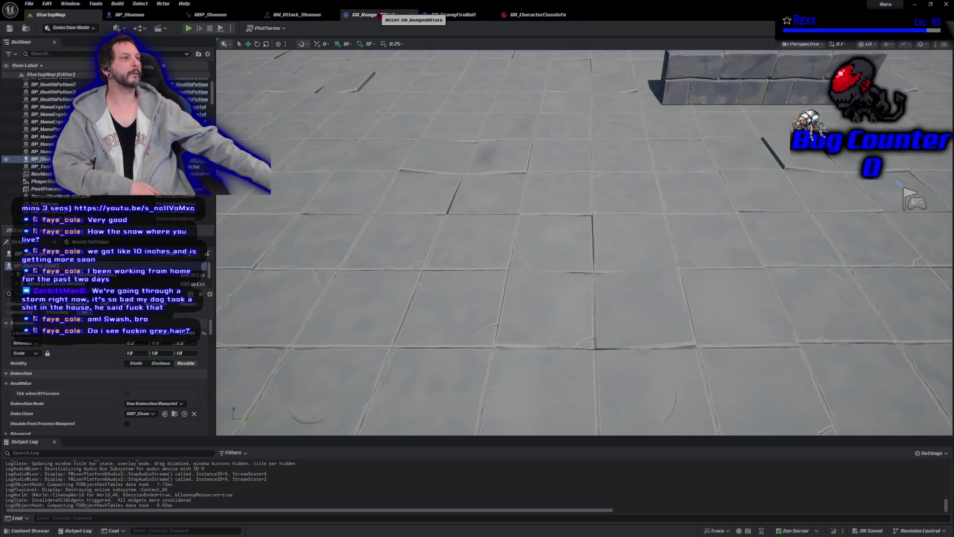
middle_click(379, 15)
middle_click(379, 15)
middle_click(379, 15)
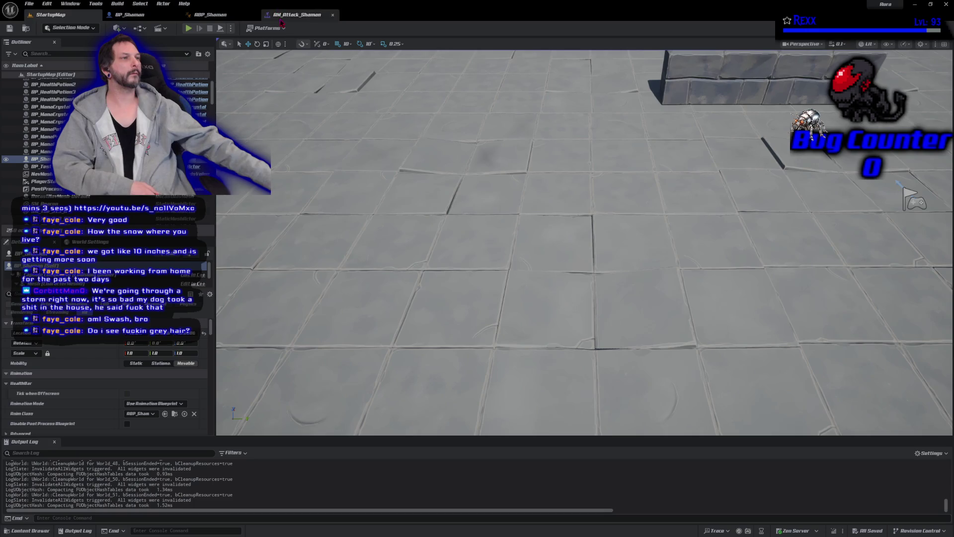
click(290, 14)
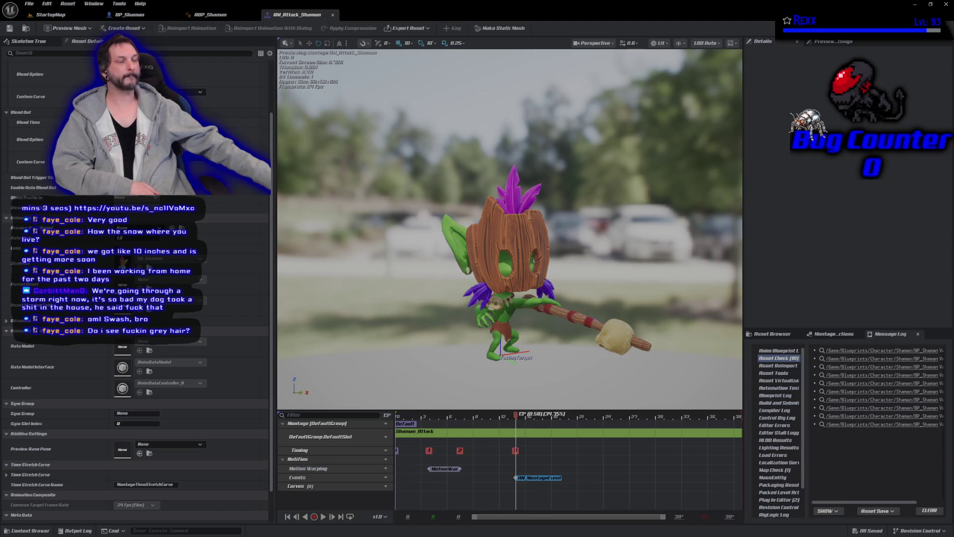
Add a notify track named 'Sound' to the AM_Attack_Shaman montage.
click(381, 460)
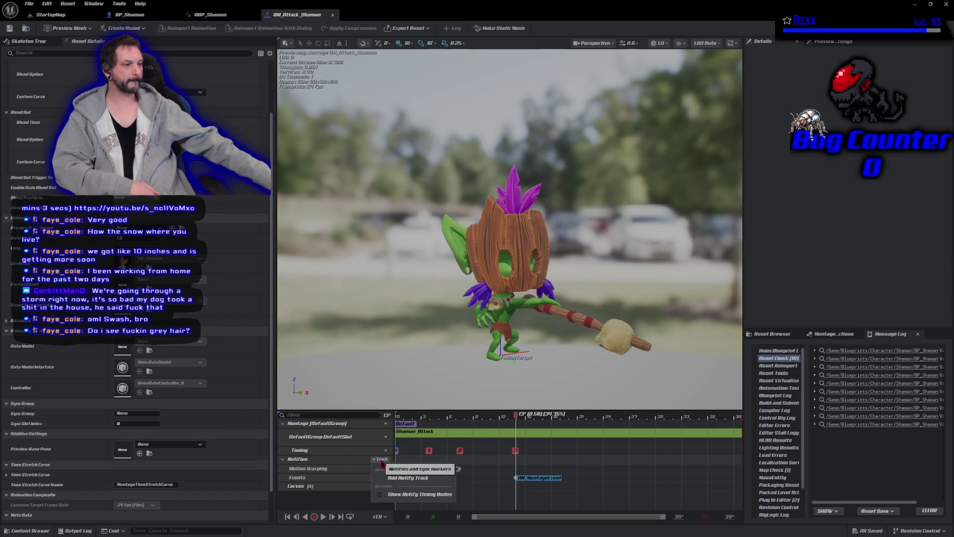
click(407, 478)
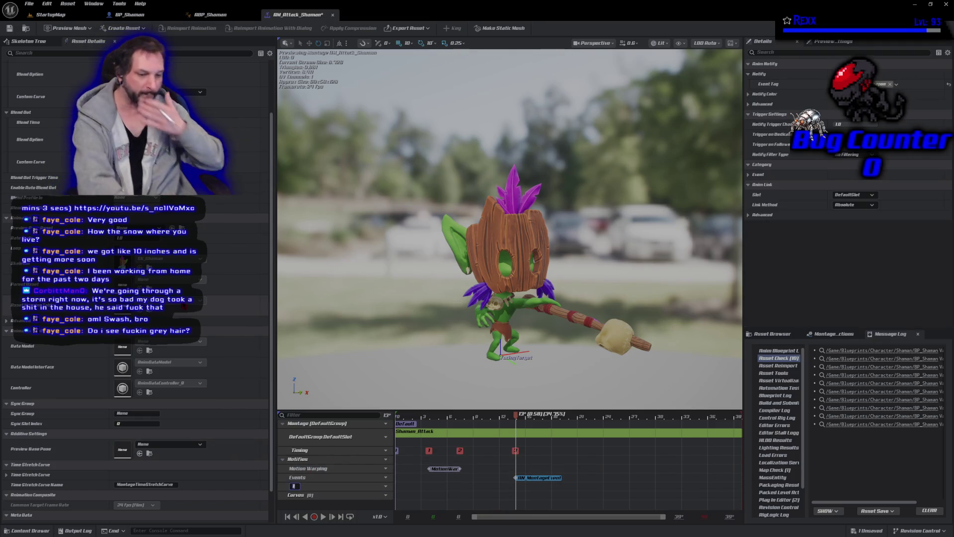
text(Sound)
key(Return)
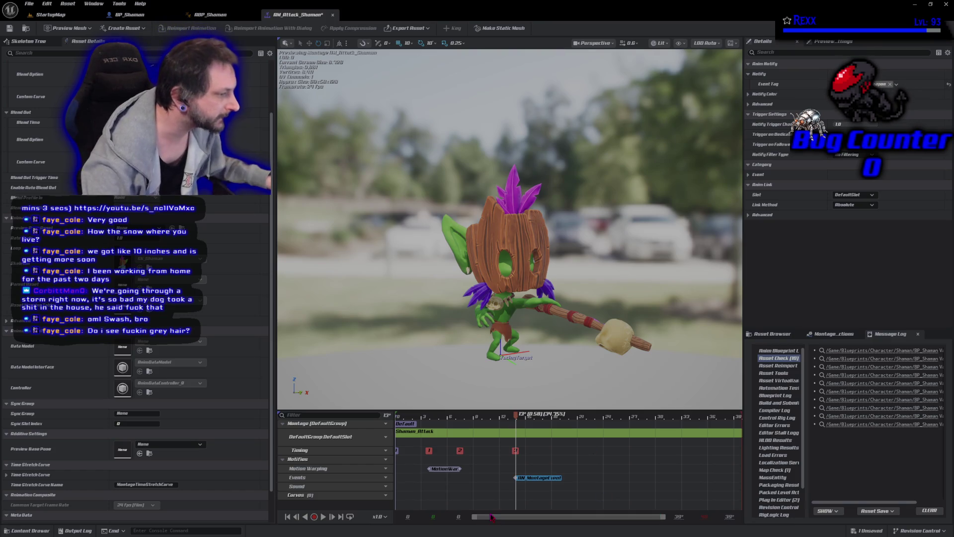
right_click(517, 492)
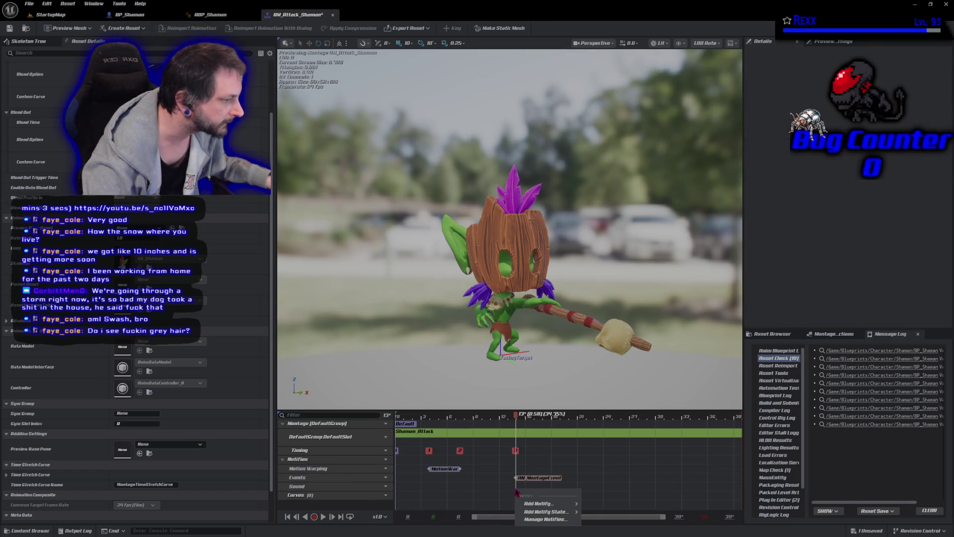
Add a Play Sound notify to the Sound track and pick a fireball sound.
mouse_move(542, 504)
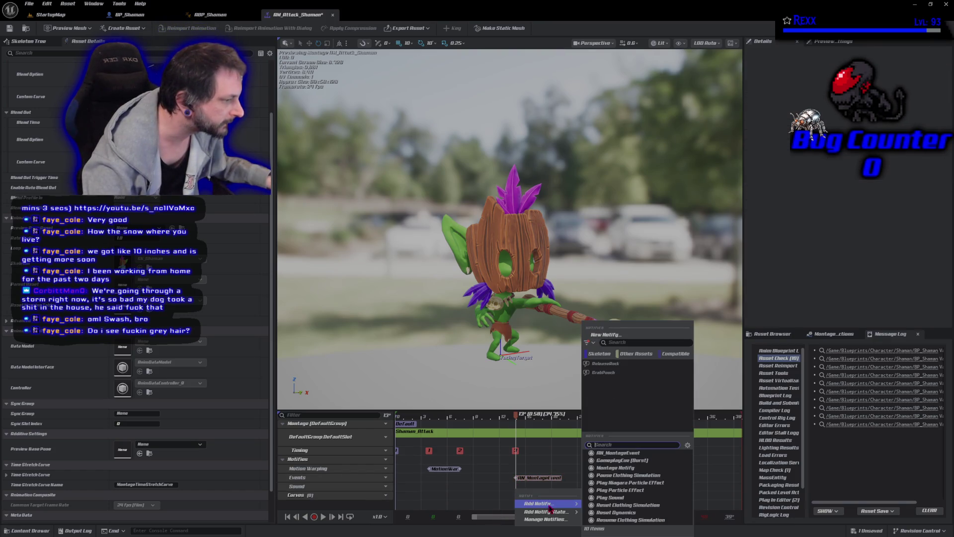
click(630, 497)
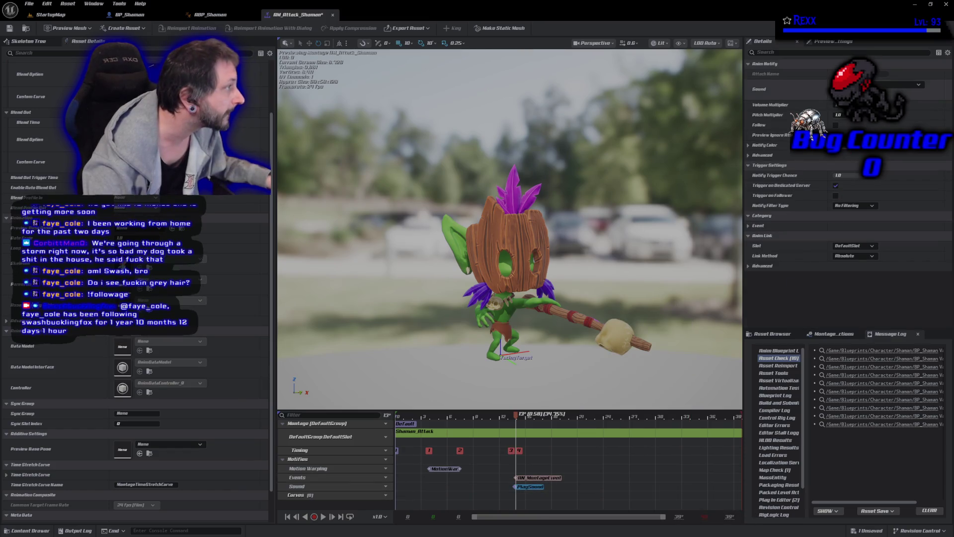
click(875, 85)
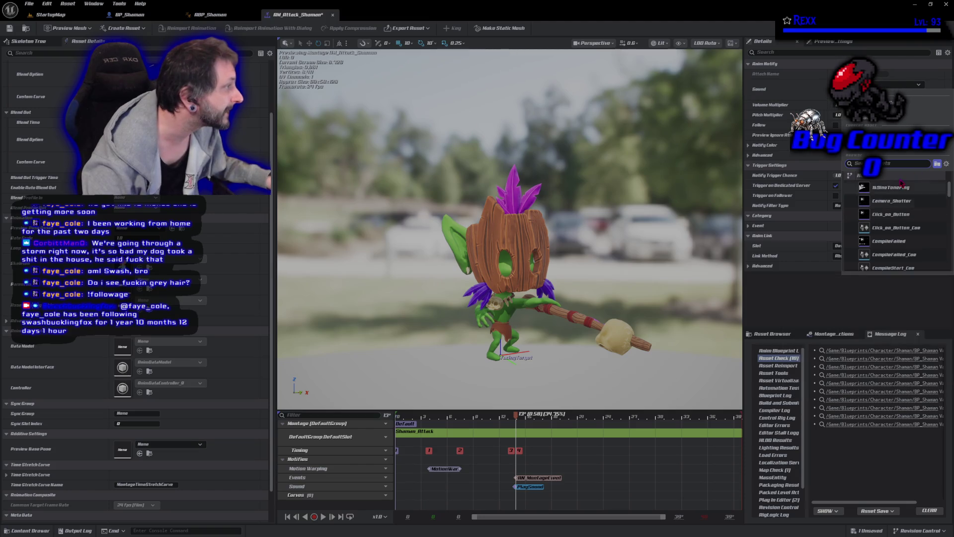
text(fire)
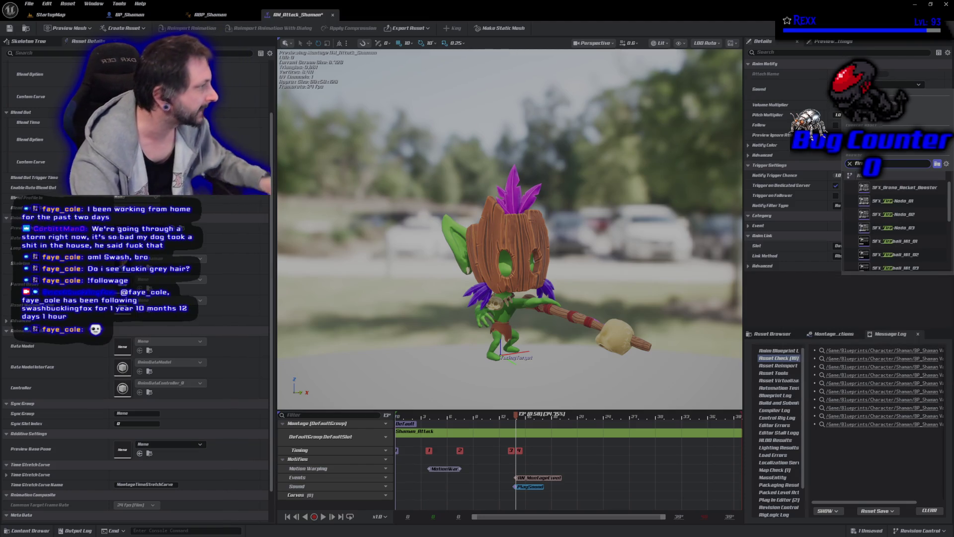
scroll(939, 213, down, 2)
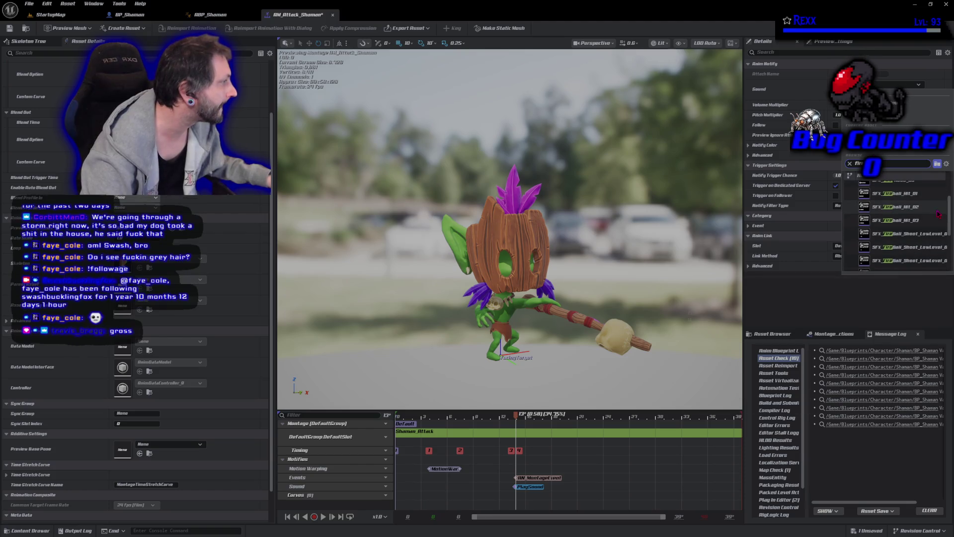
scroll(938, 214, down, 2)
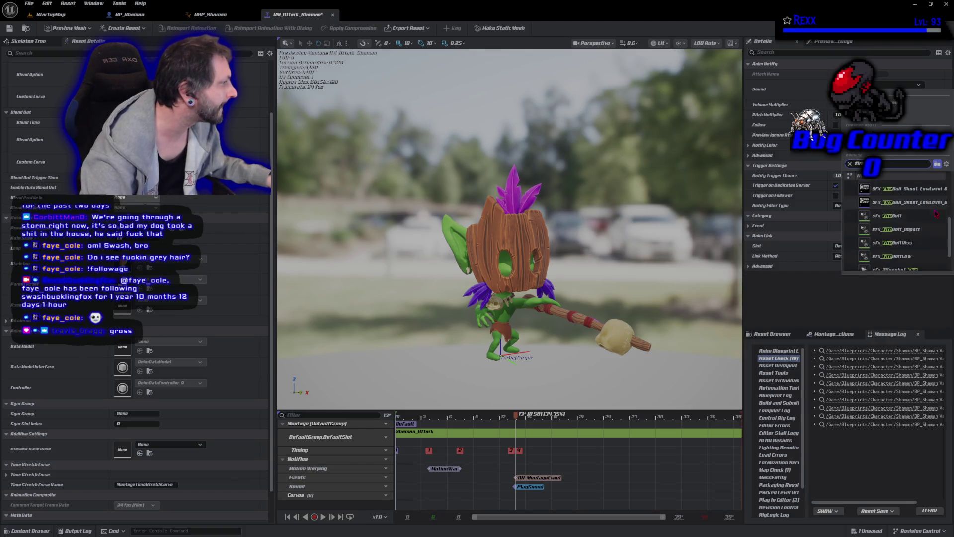
click(936, 213)
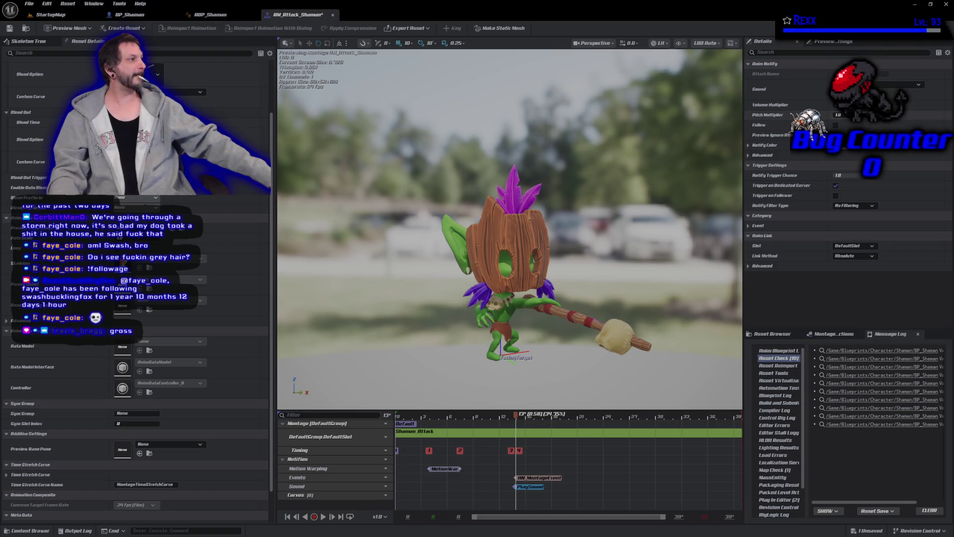
Set the notify's sound to the FireBall shoot SFX and save the montage.
click(878, 85)
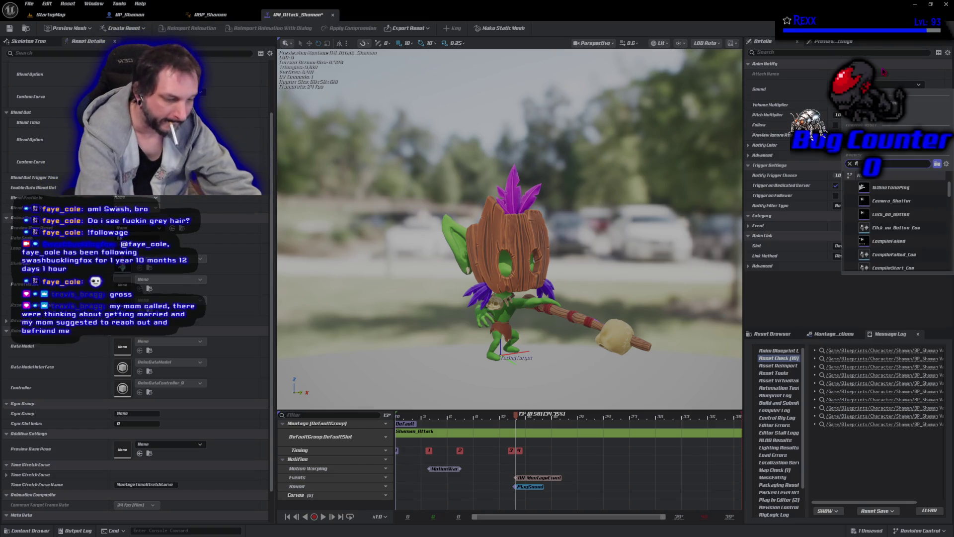
text(fireb)
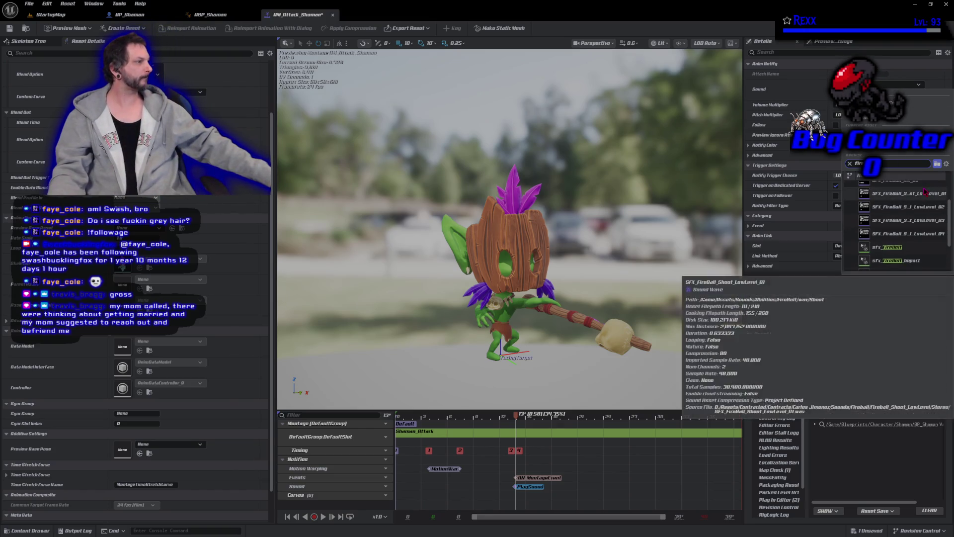
click(903, 248)
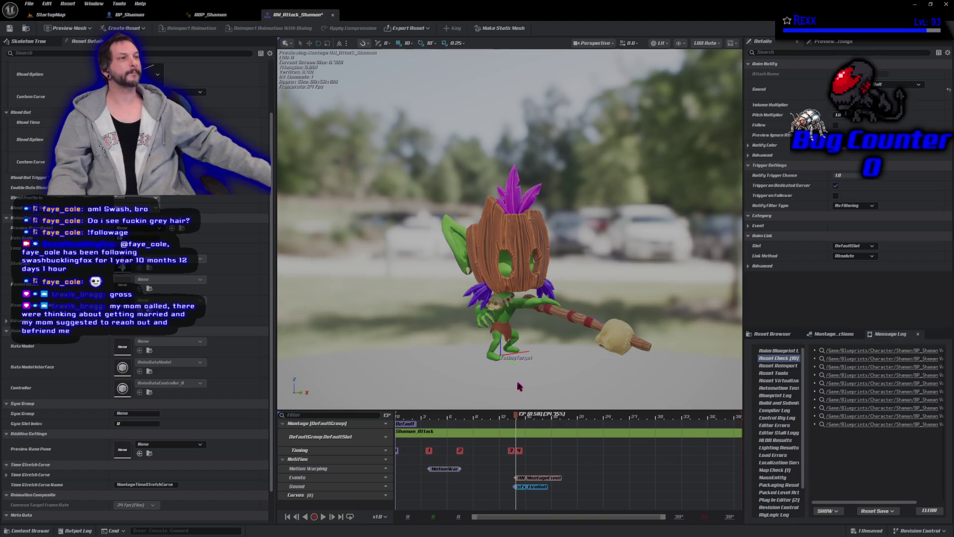
click(9, 29)
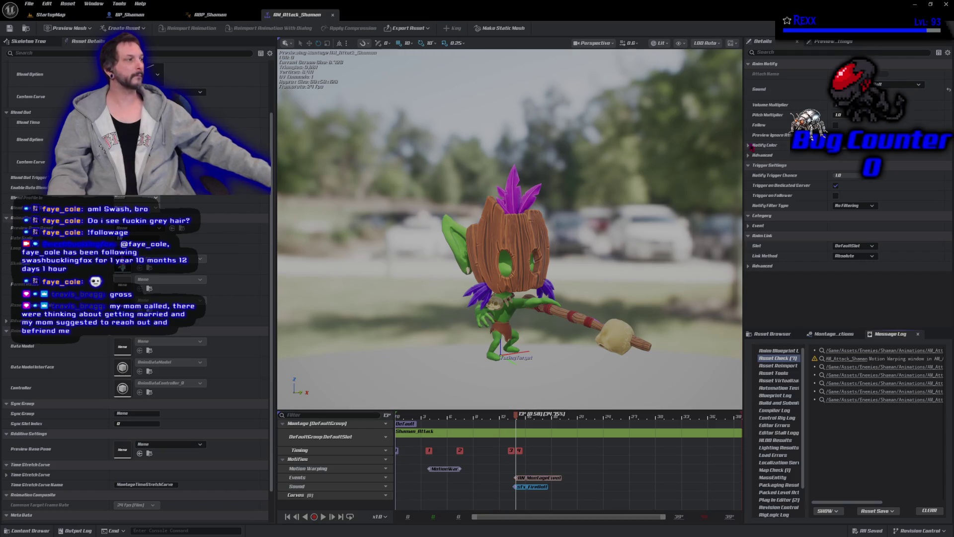
click(28, 530)
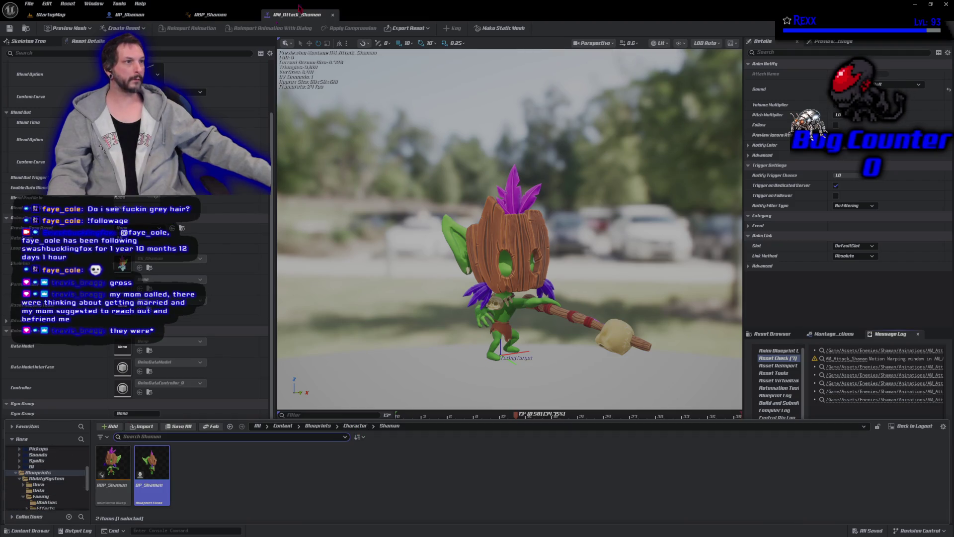
Browse the Content Drawer through Enemies > Goblin into the Slingshot folders.
scroll(48, 483, up, 5)
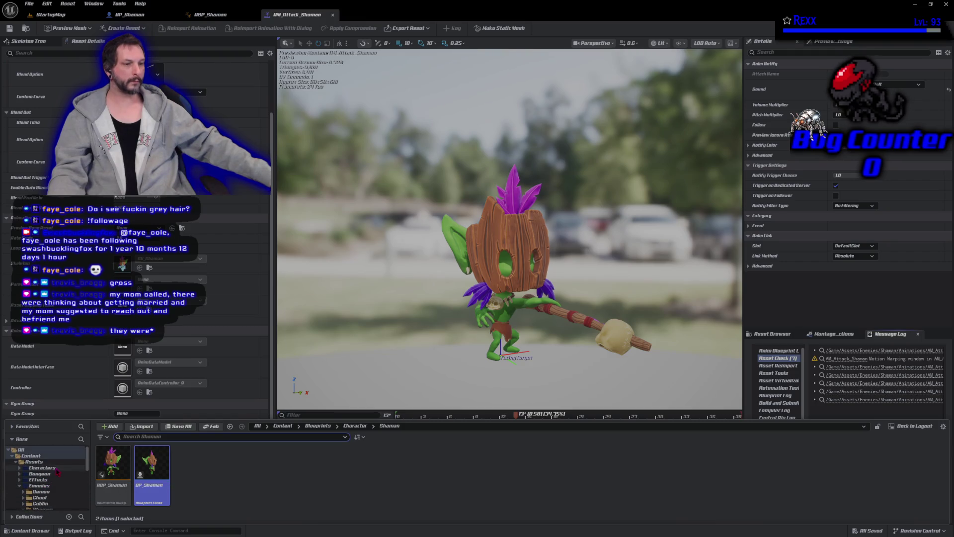
click(43, 467)
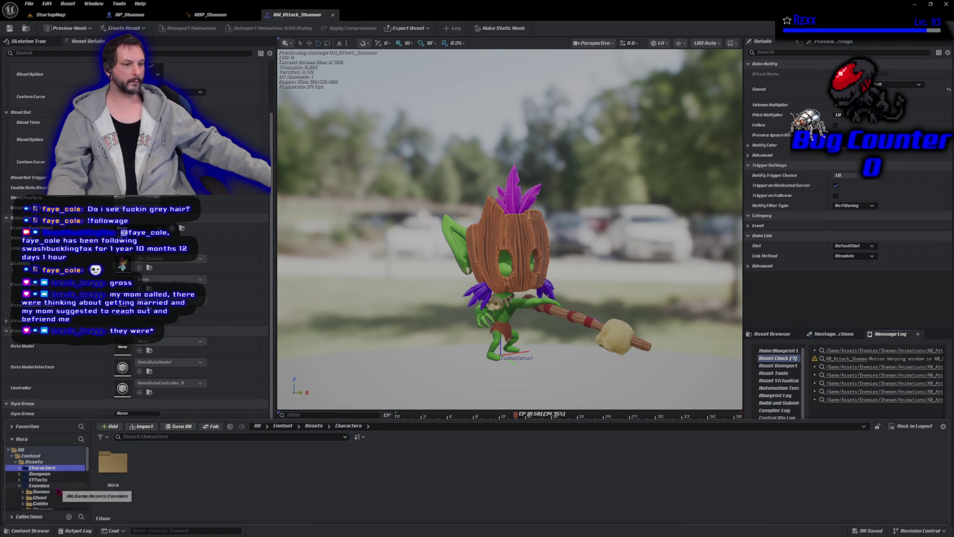
click(58, 485)
scroll(58, 492, down, 1)
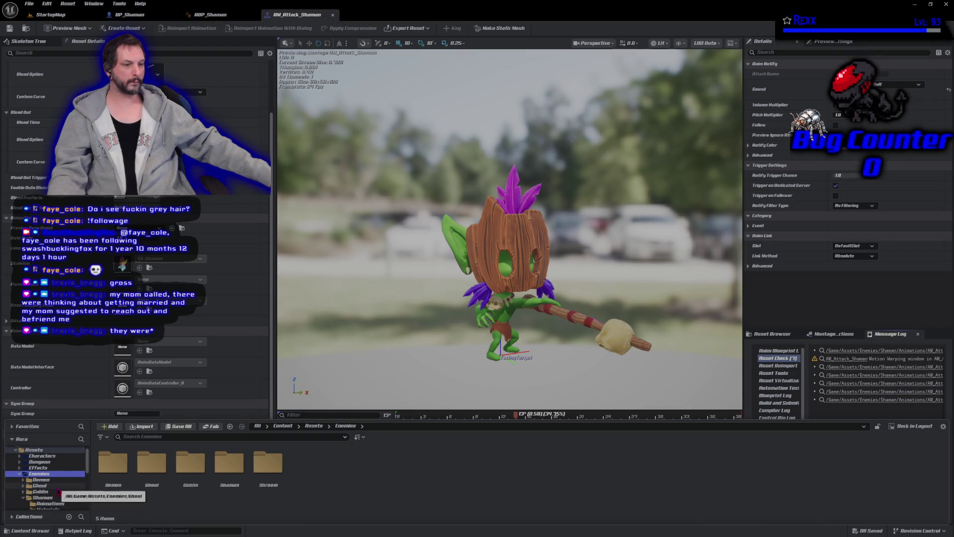
click(58, 491)
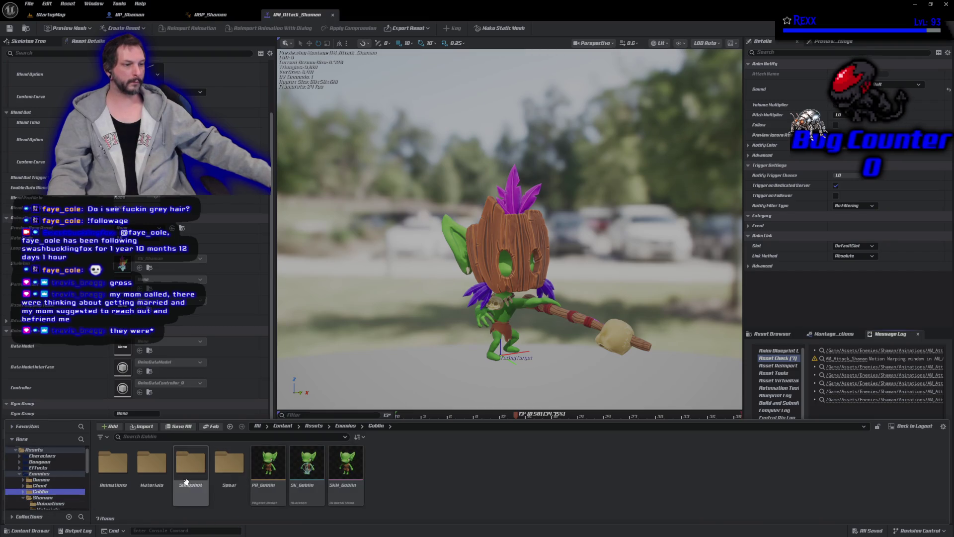
double_click(186, 481)
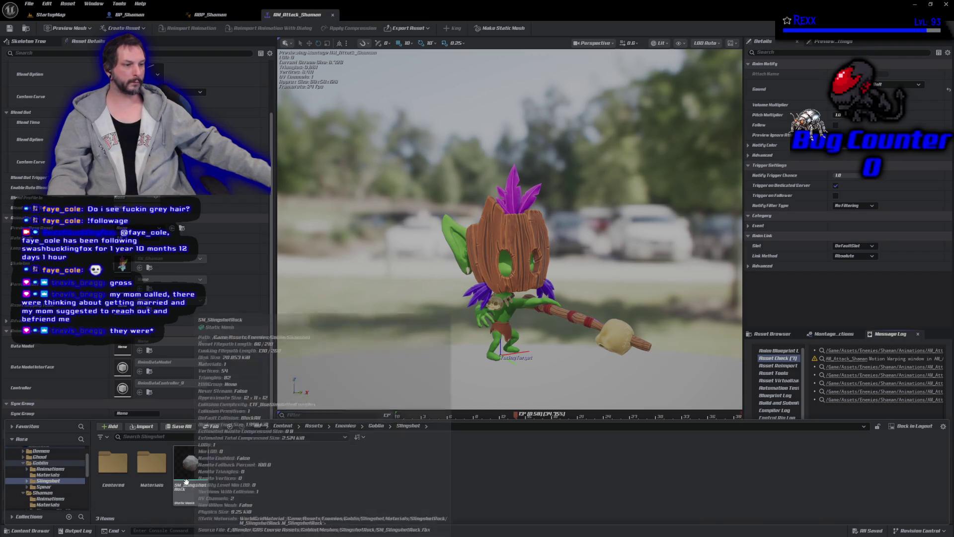
double_click(122, 502)
key(alt+Left)
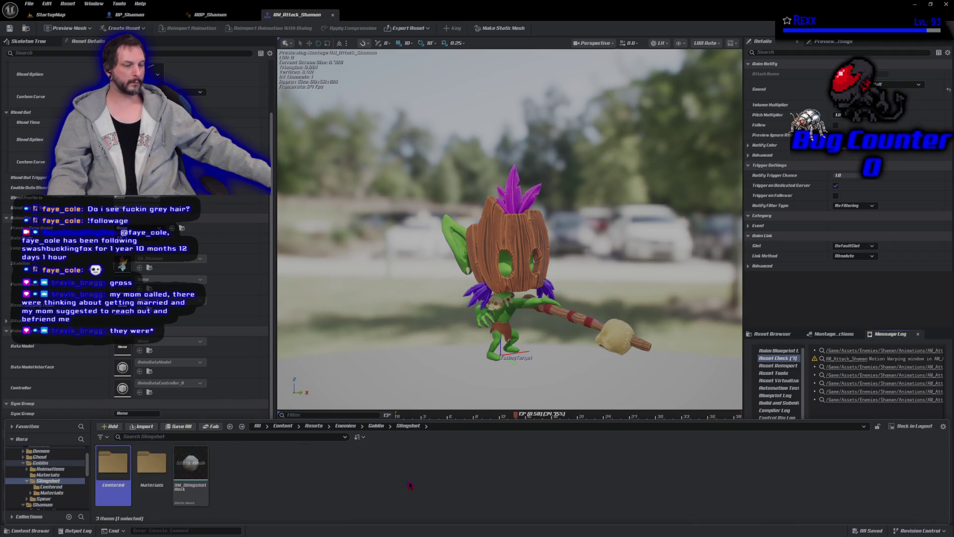
key(alt+Left)
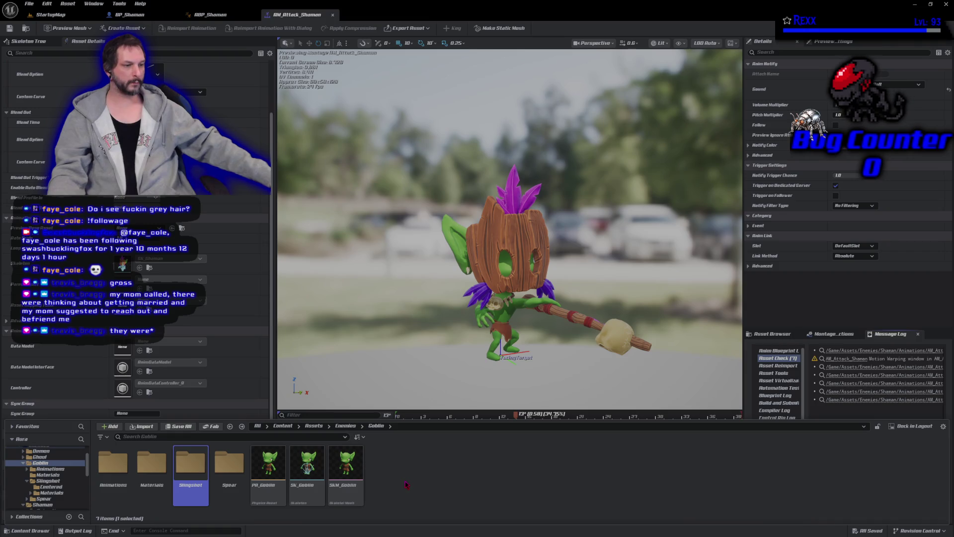
key(alt+Left)
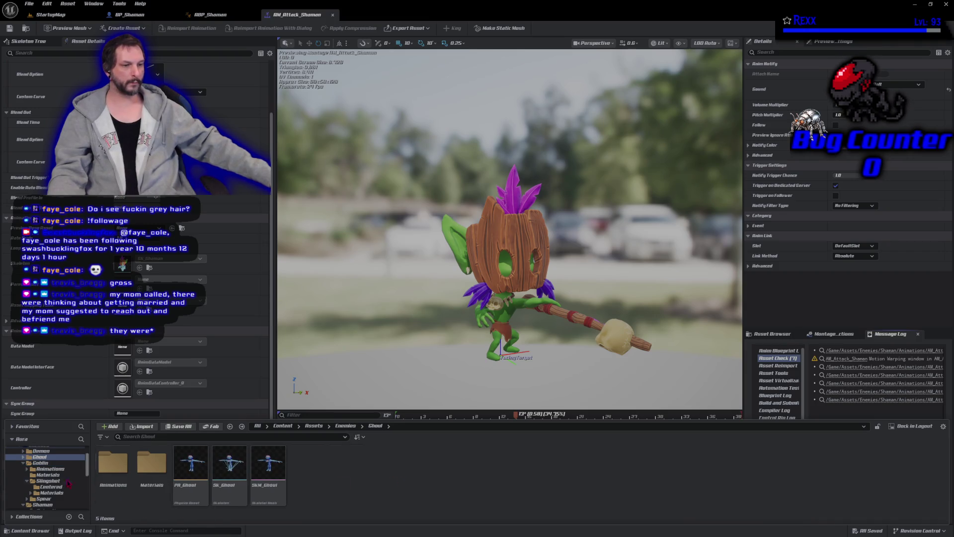
scroll(63, 481, down, 2)
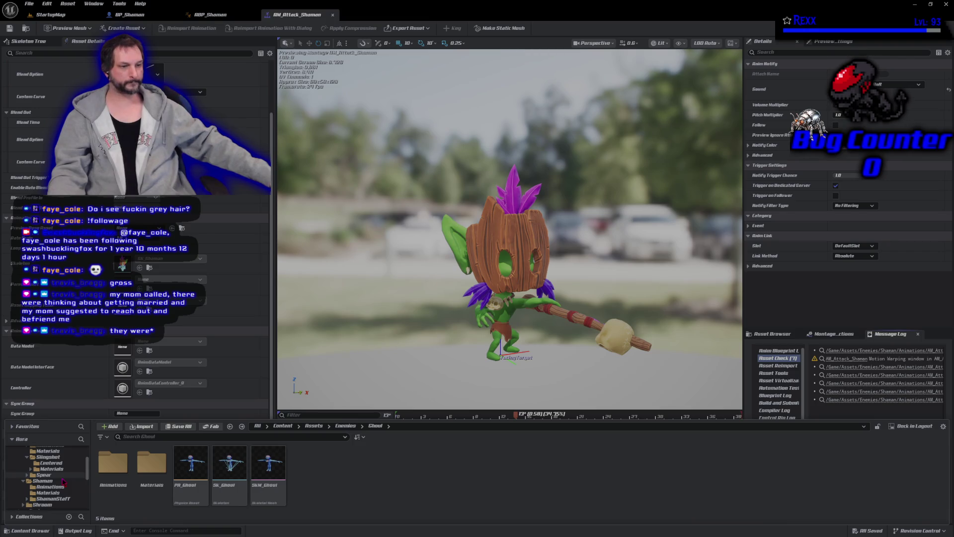
scroll(63, 478, up, 2)
Open the Goblin Animations > Slingshot folder and open AM_Attack_Goblin_Slingshot.
click(64, 477)
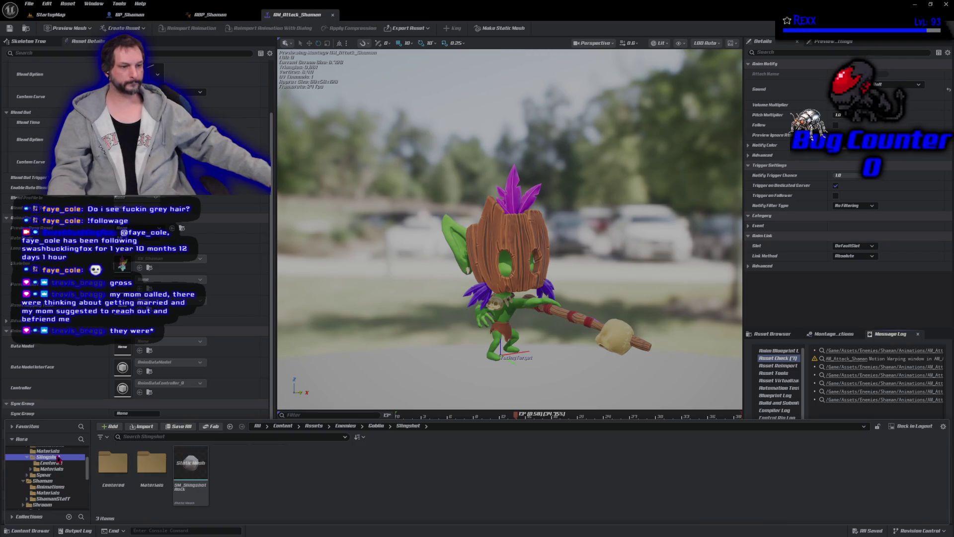
scroll(67, 478, up, 2)
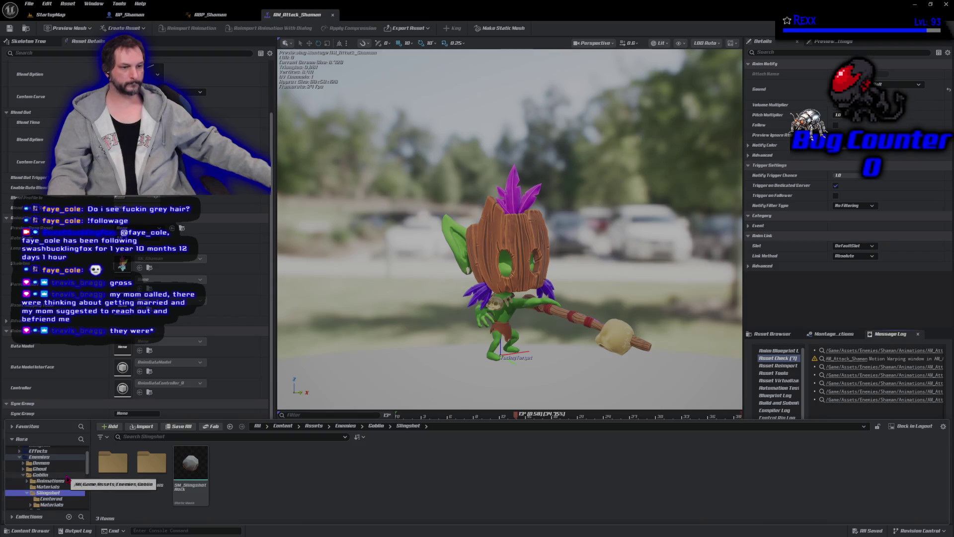
scroll(63, 477, down, 1)
click(44, 467)
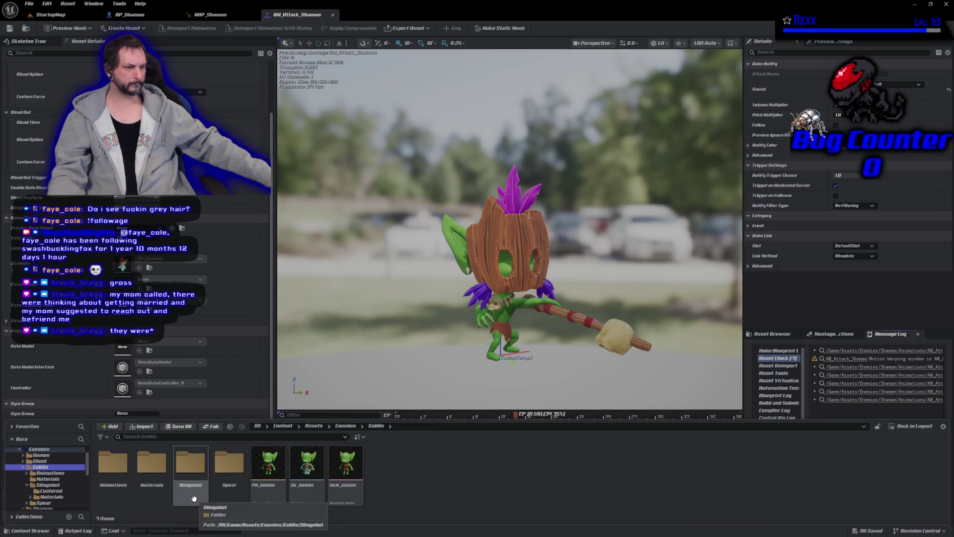
right_click(193, 498)
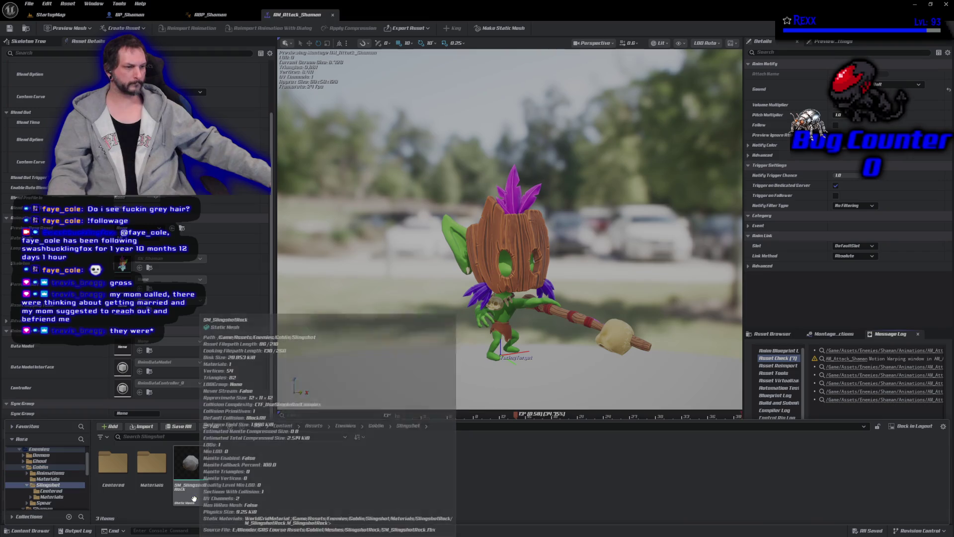
key(Escape)
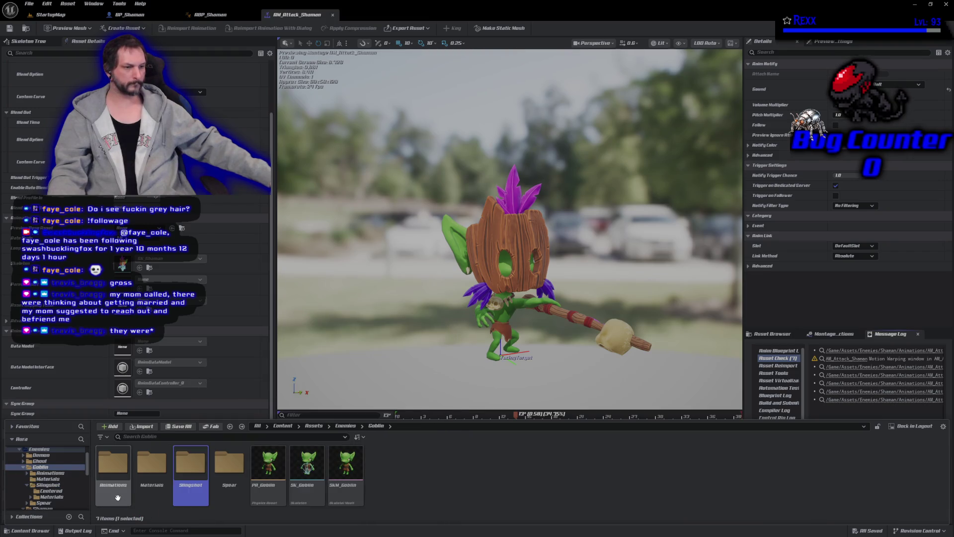
double_click(121, 495)
double_click(122, 496)
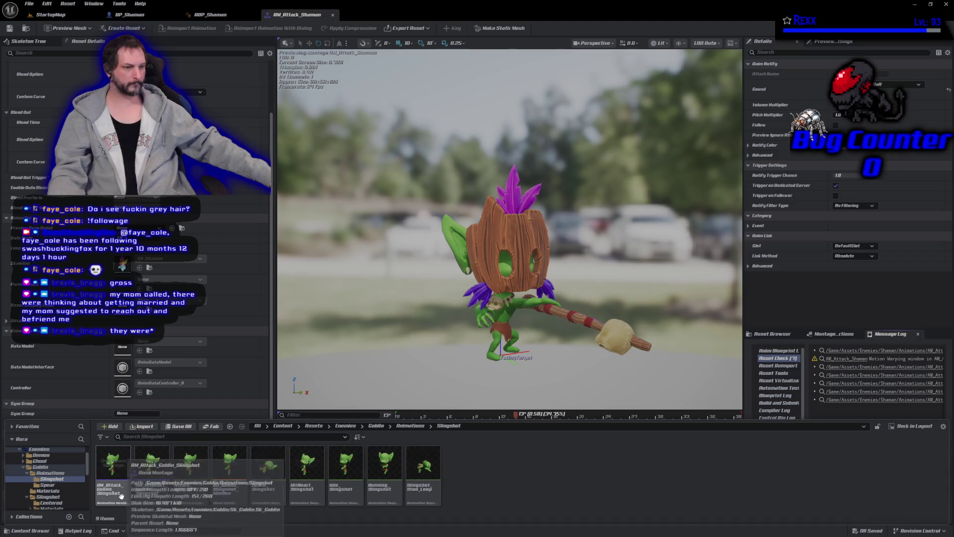
click(122, 498)
double_click(123, 497)
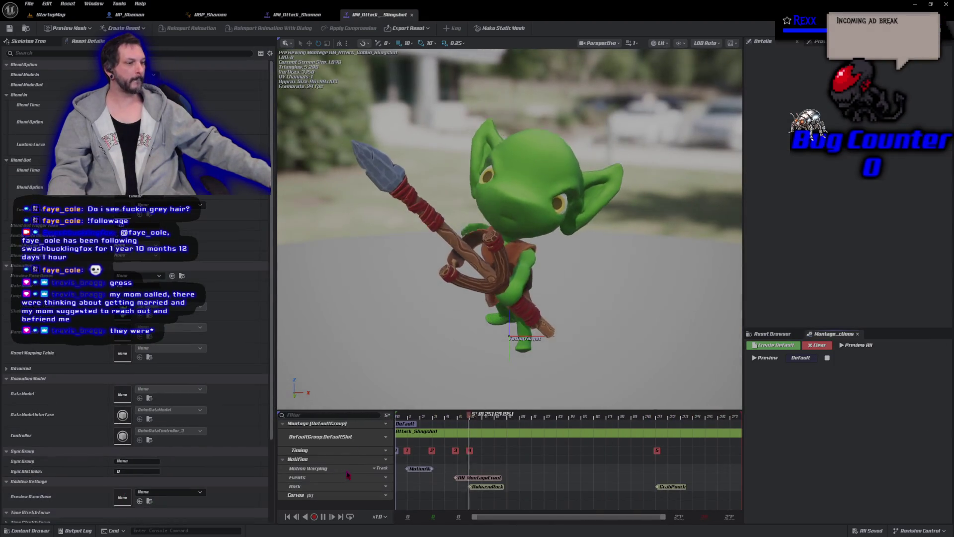
Add a new notify track to AM_Attack_Goblin_Slingshot.
click(382, 460)
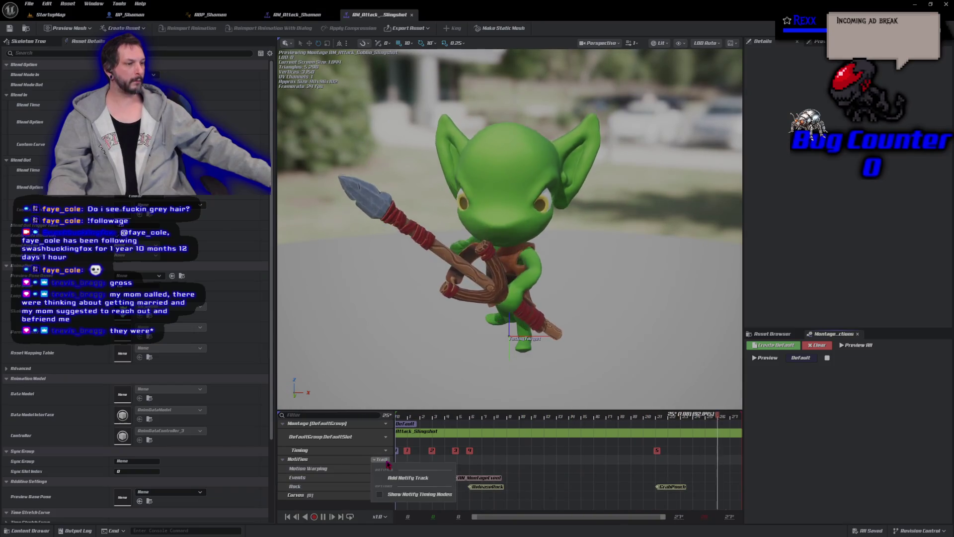
click(424, 481)
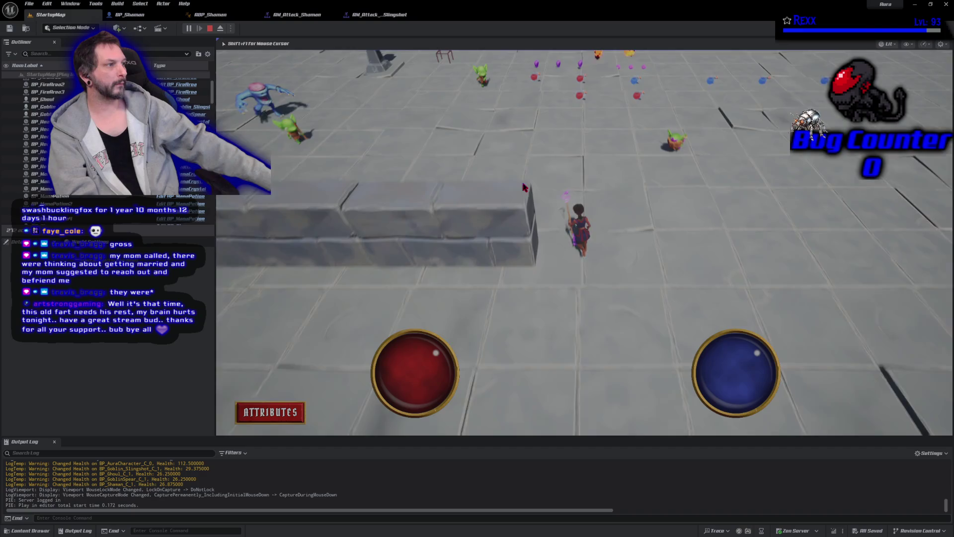
Walk Aura toward the enemies, then stop the play session.
click(514, 195)
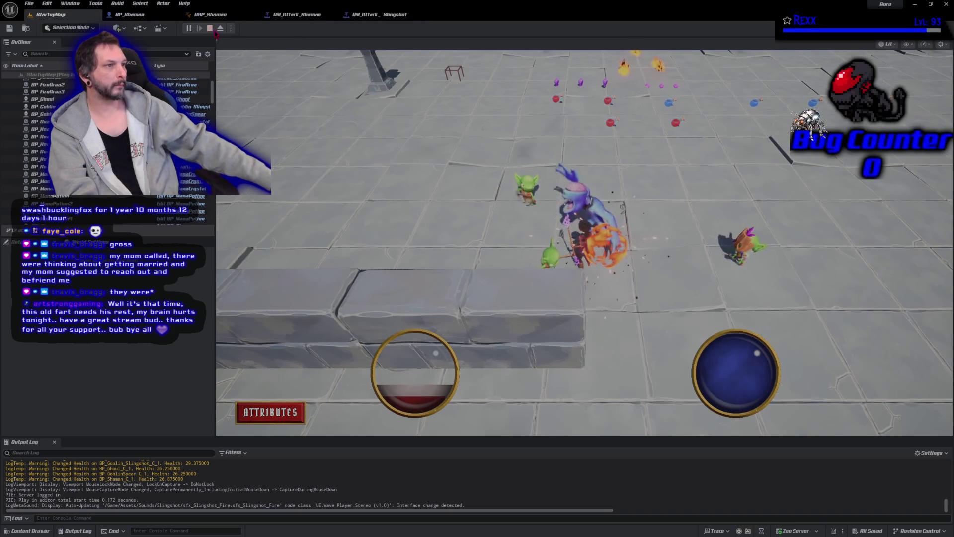
key(Escape)
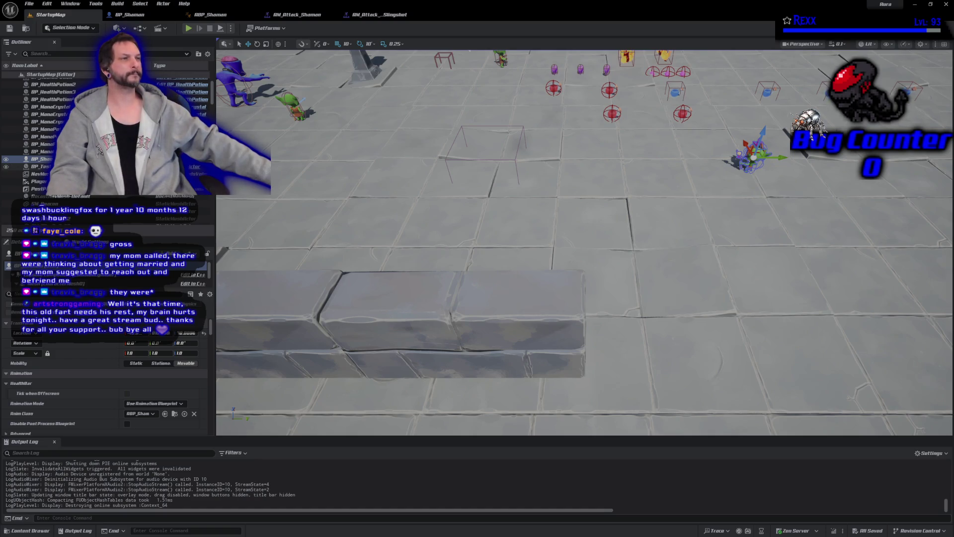
Select and focus BP_Ghoul, then fly the view to face it head-on beside a goblin.
click(232, 75)
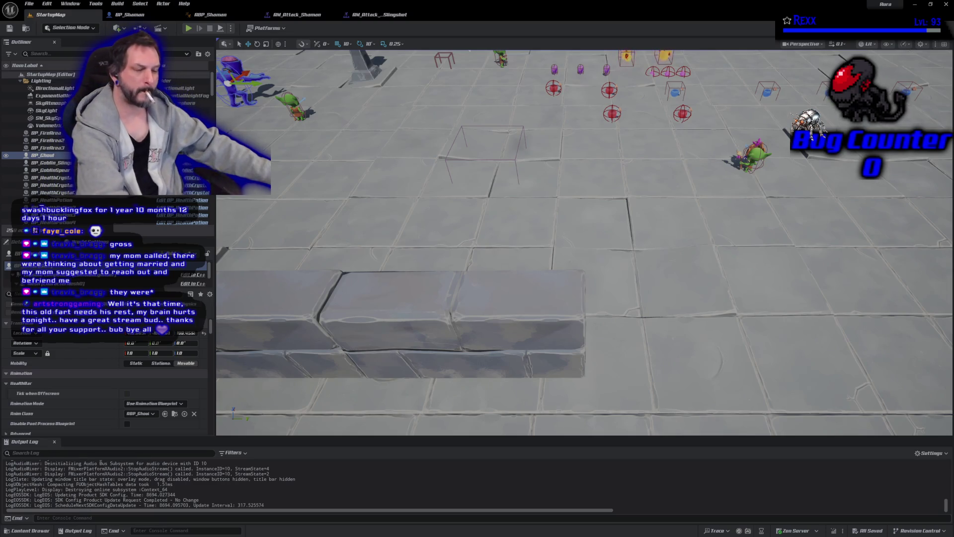
key(f)
drag(586, 239, 542, 224)
mouse_move(447, 239)
mouse_down()
mouse_move(458, 244)
mouse_move(447, 239)
mouse_move(443, 254)
mouse_move(442, 244)
mouse_up()
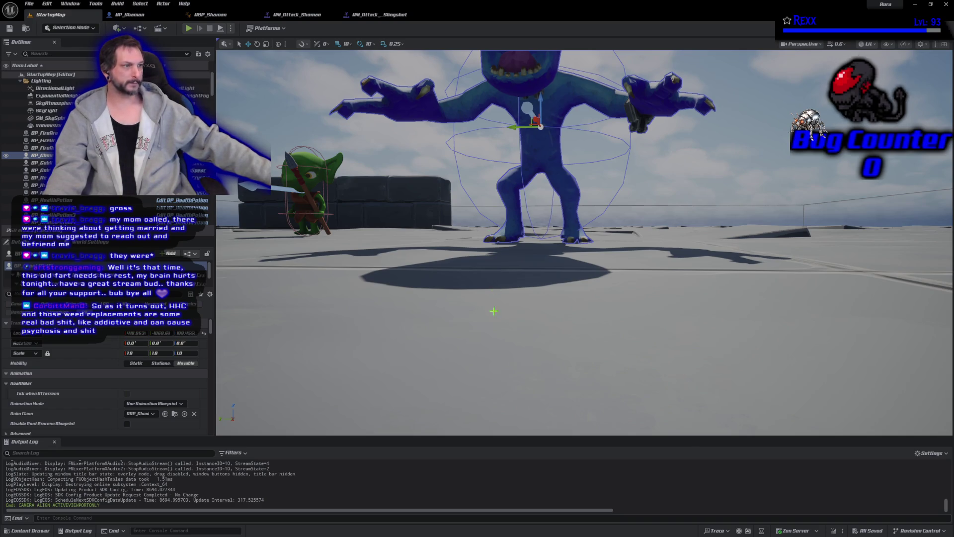
mouse_move(504, 275)
mouse_down()
mouse_move(586, 264)
mouse_move(498, 313)
mouse_up()
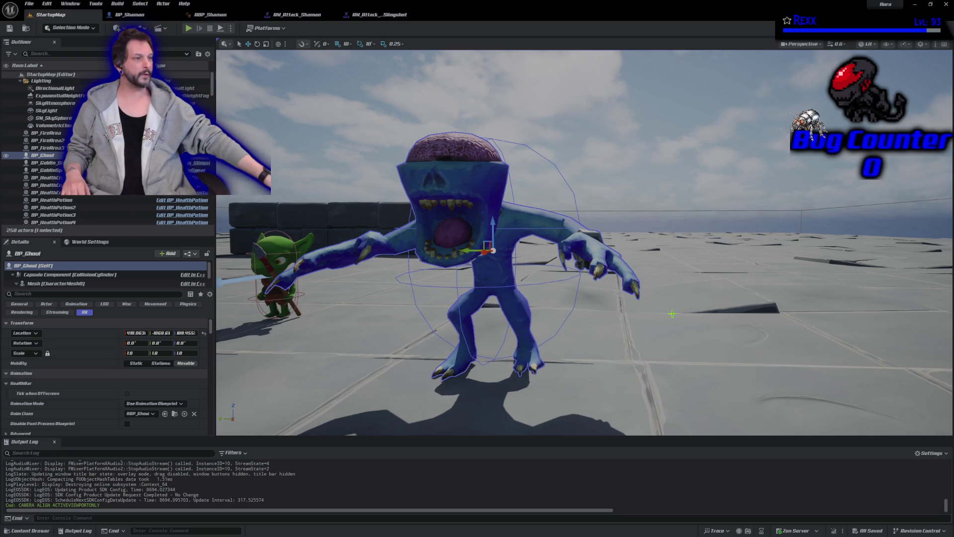
drag(752, 333, 748, 330)
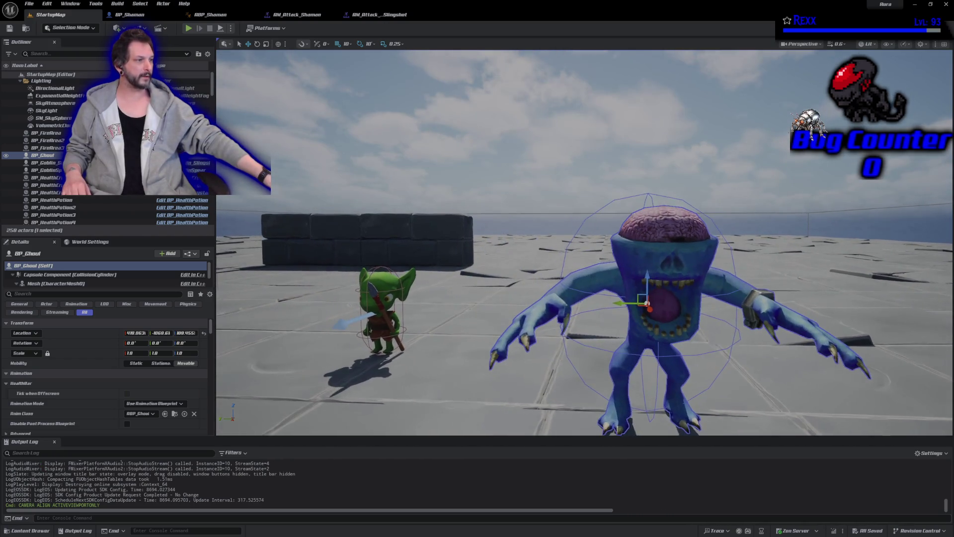
key(Right)
drag(742, 357, 720, 378)
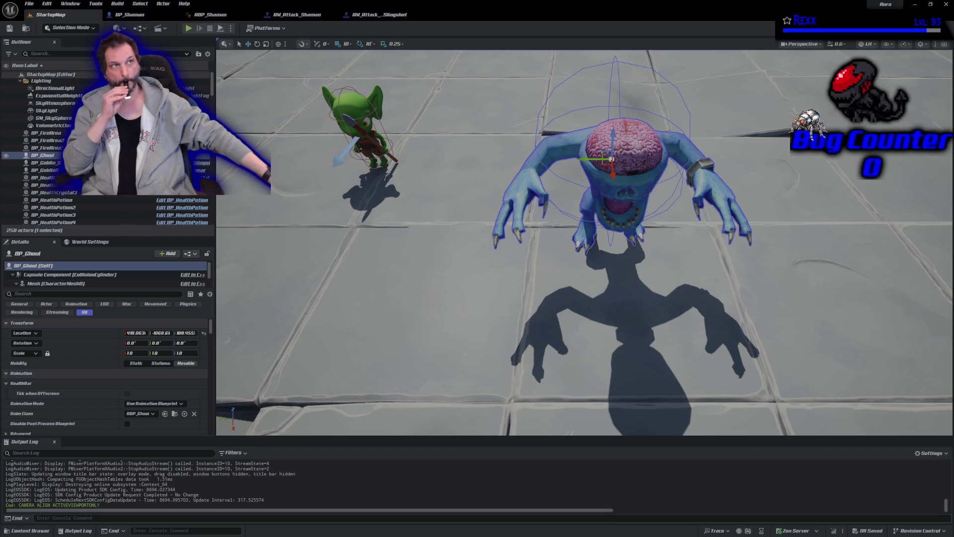
mouse_move(434, 236)
mouse_down()
mouse_move(434, 313)
mouse_move(428, 270)
mouse_up()
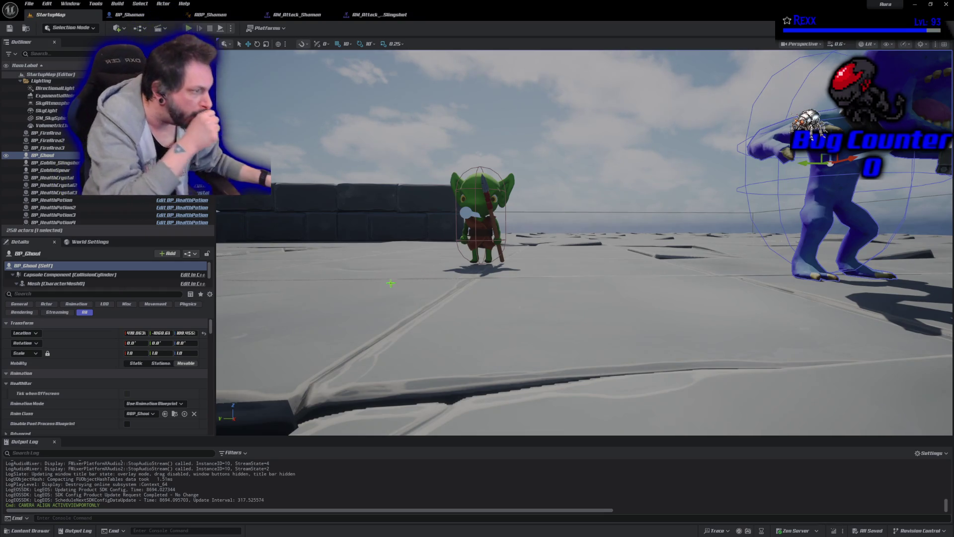
click(478, 198)
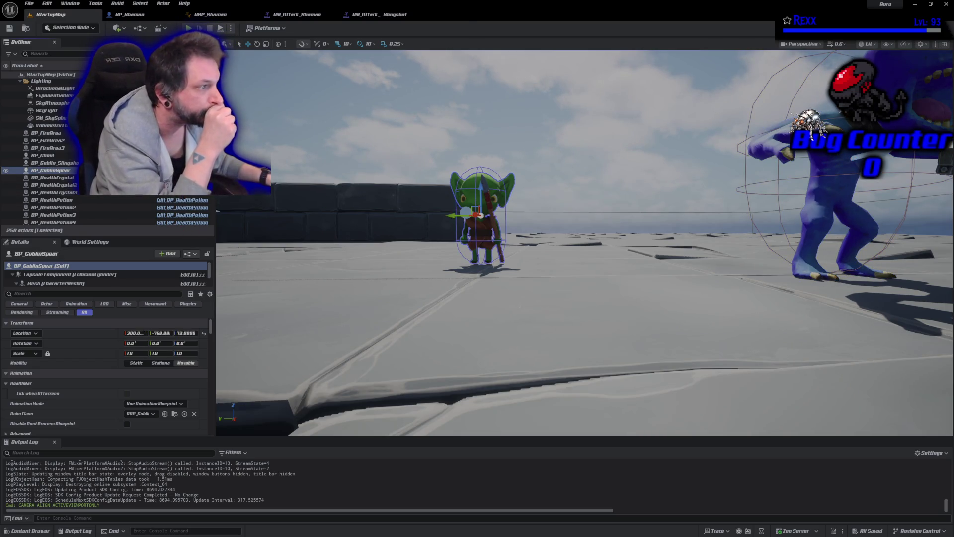
Open BP_GoblinSpear, drag its Mesh component down so the feet touch the ground, and compile.
click(182, 170)
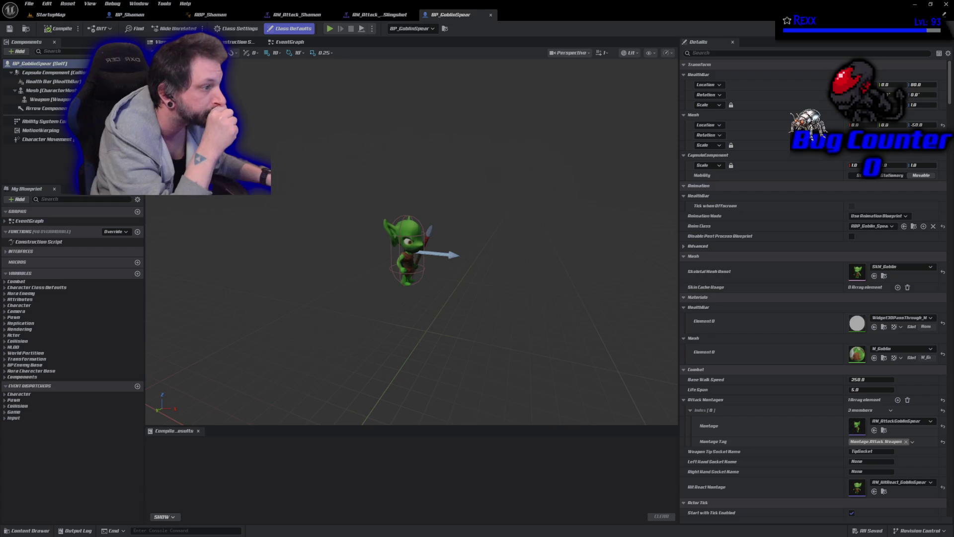
scroll(411, 238, up, 5)
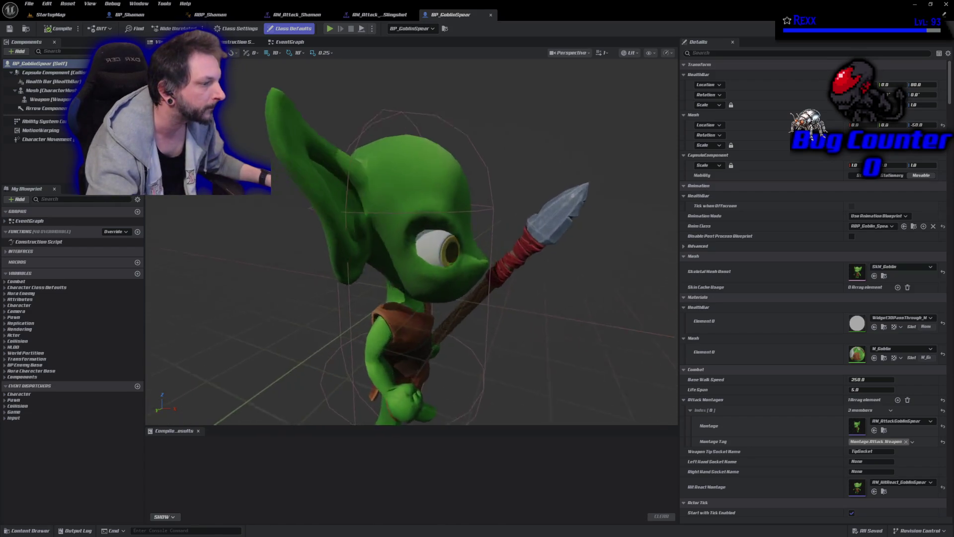
scroll(412, 238, down, 5)
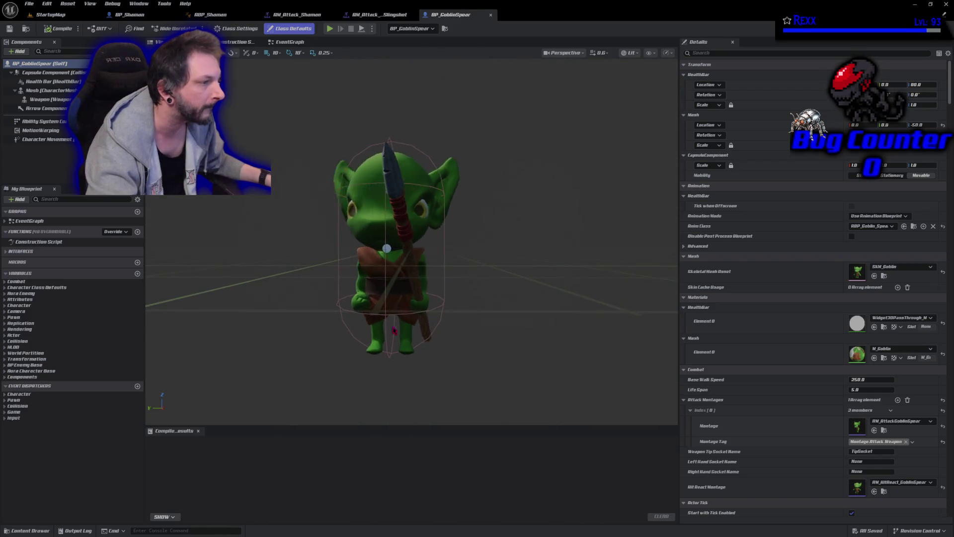
click(383, 200)
mouse_move(392, 329)
mouse_down()
mouse_move(392, 338)
mouse_move(391, 316)
mouse_up()
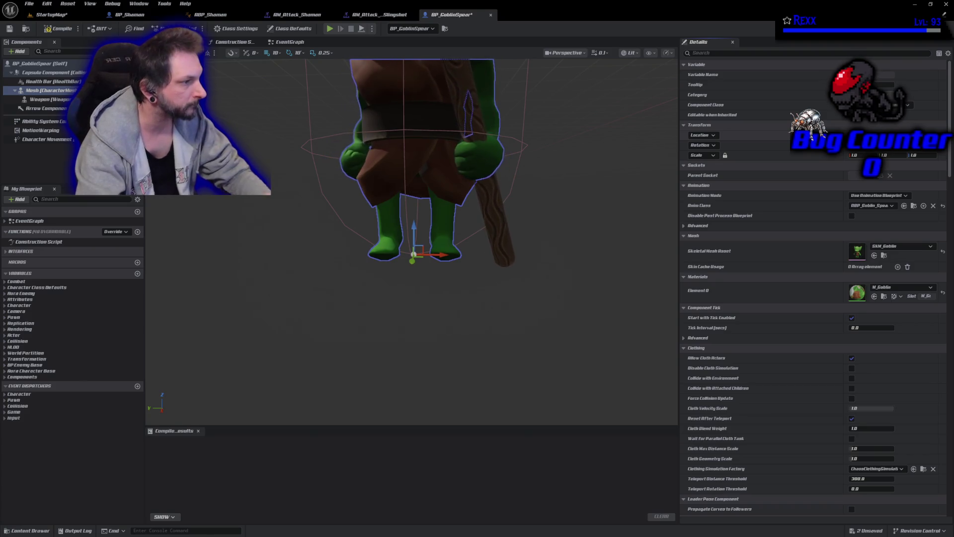
click(52, 29)
click(50, 15)
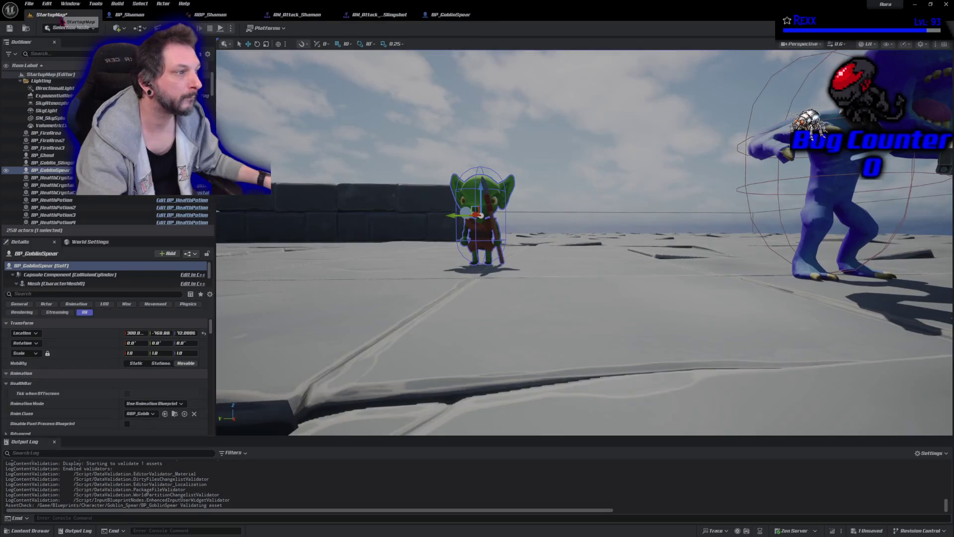
Focus on the spear goblin and orbit around it to check its feet are grounded.
key(f)
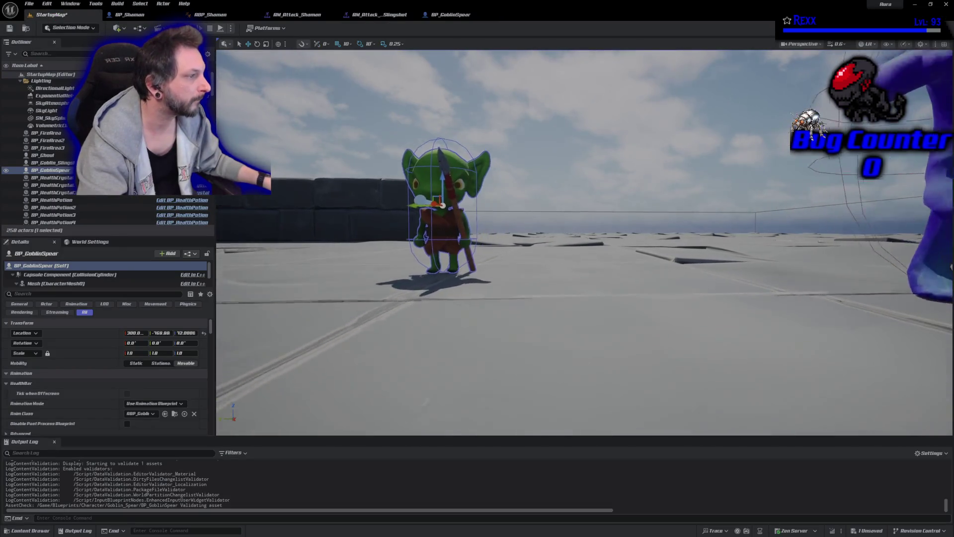
mouse_move(584, 242)
mouse_down()
mouse_move(584, 279)
mouse_move(626, 268)
mouse_move(597, 258)
mouse_move(596, 244)
mouse_move(462, 249)
mouse_up()
scroll(522, 248, down, 2)
Select the slingshot goblin and open BP_Goblin_Slingshot with Ctrl+E.
drag(507, 125, 507, 125)
click(507, 125)
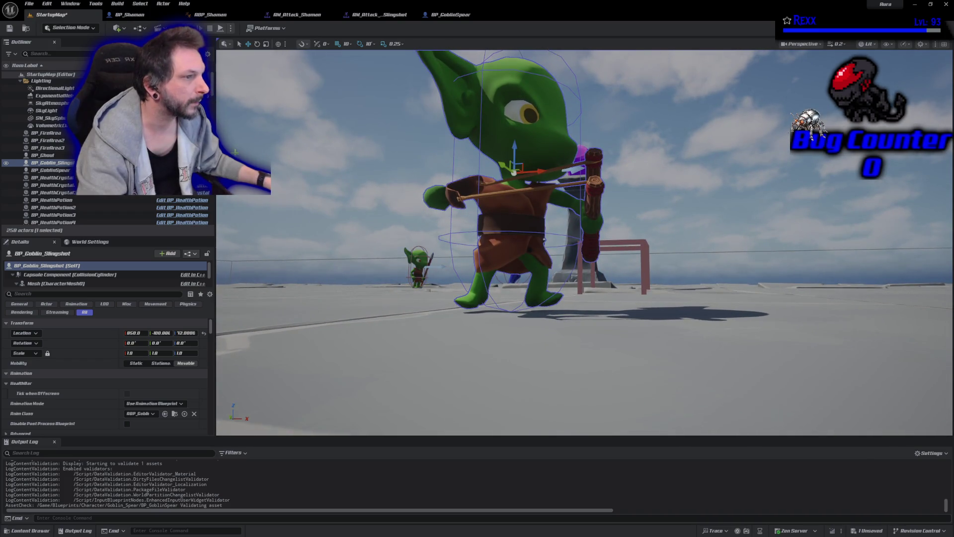
key(ctrl+e)
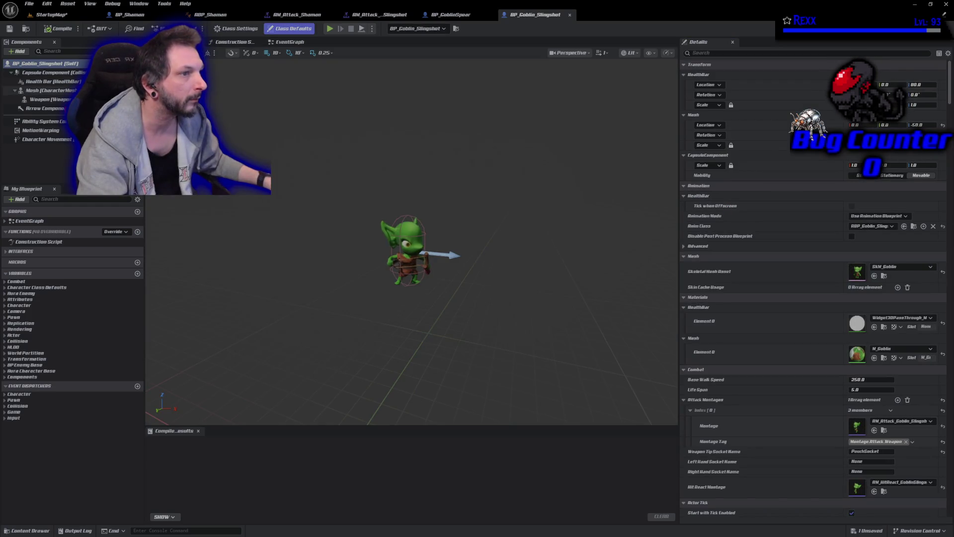
Drag BP_Goblin_Slingshot's Mesh component down until its feet meet the ground, then save.
click(50, 90)
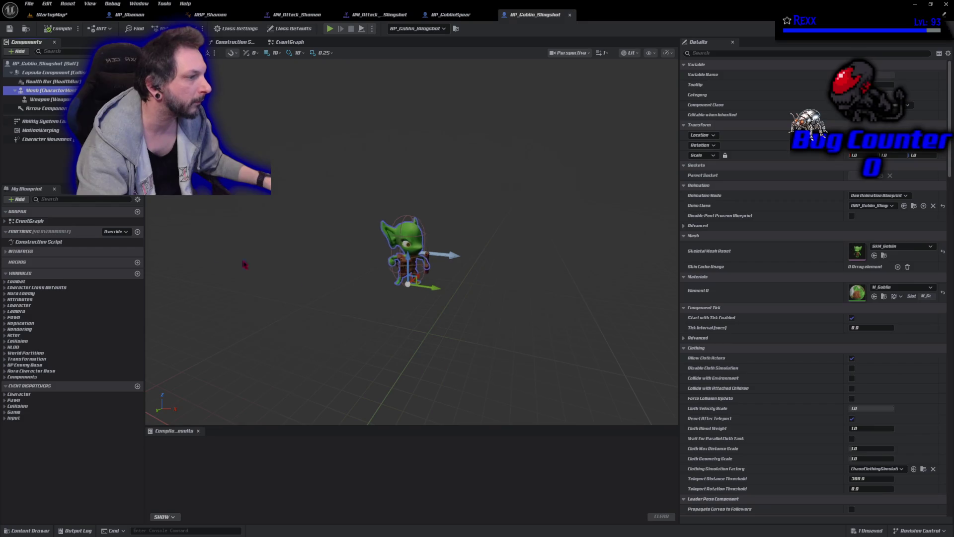
mouse_move(412, 248)
mouse_down()
mouse_move(413, 223)
mouse_move(393, 199)
mouse_move(415, 238)
mouse_move(437, 234)
mouse_move(438, 256)
mouse_up()
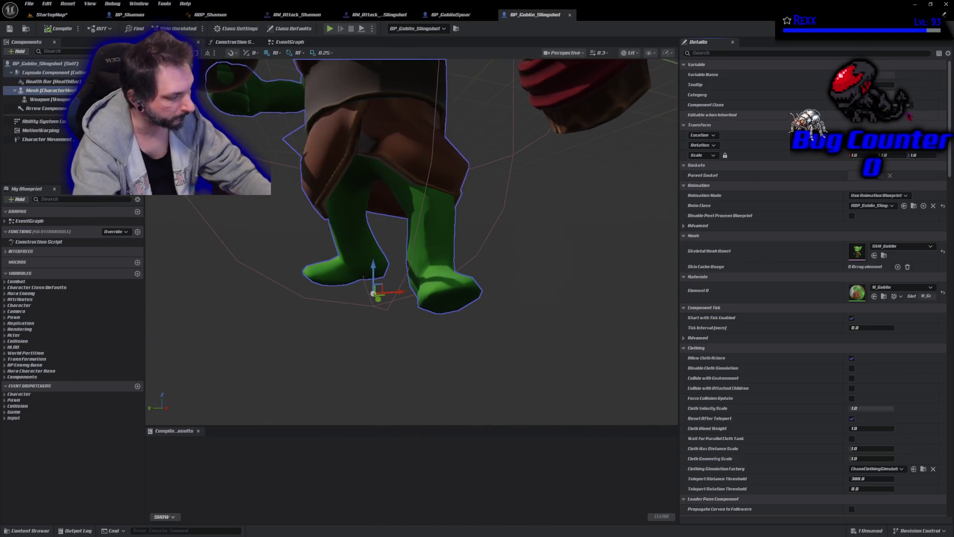
drag(374, 276, 374, 288)
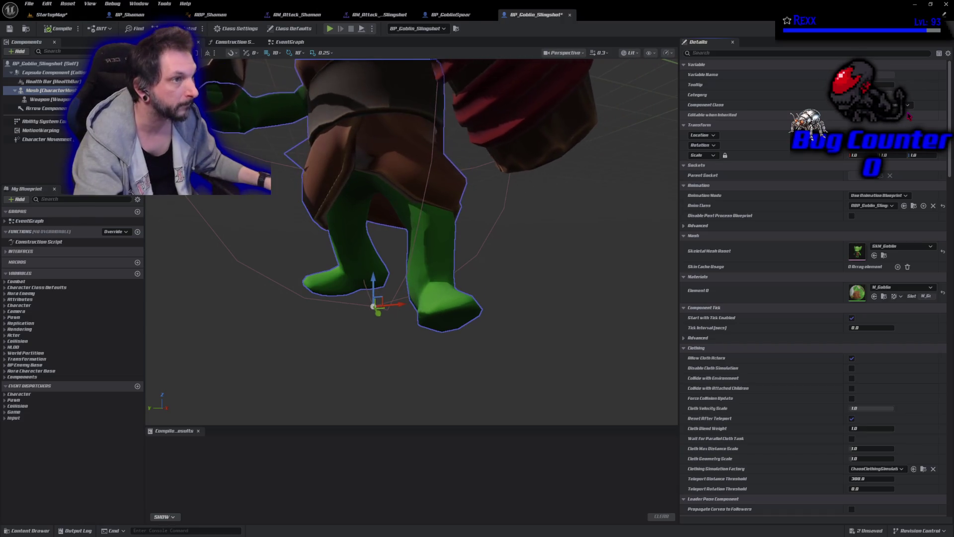
key(ctrl+s)
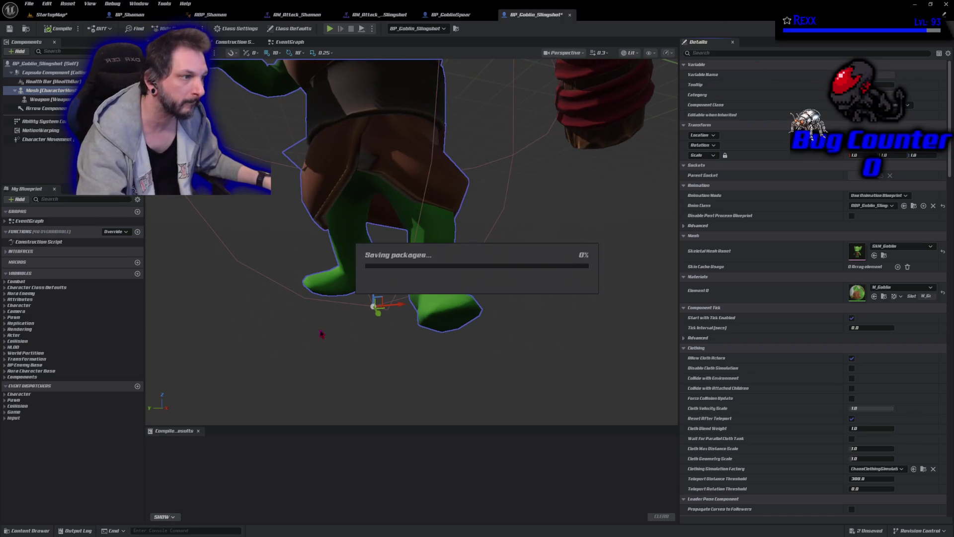
click(49, 15)
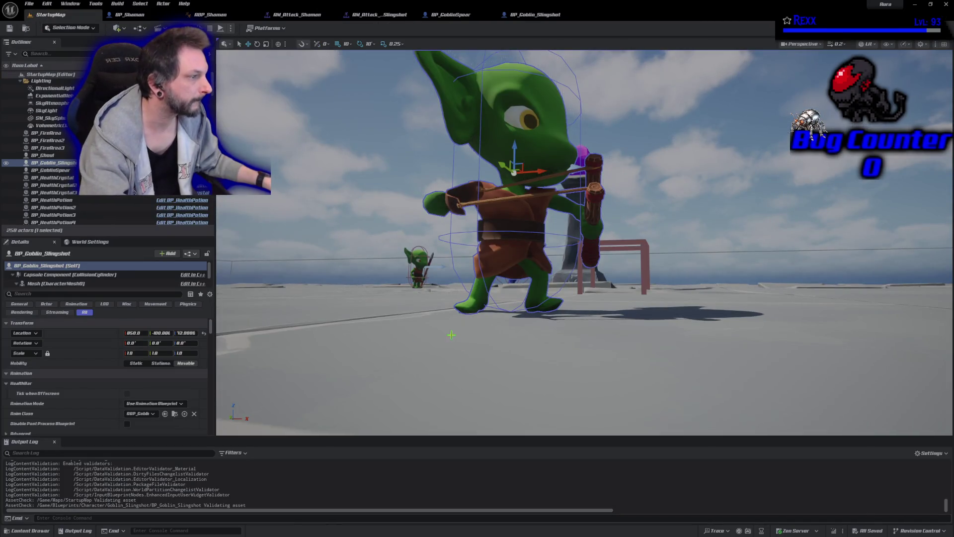
Shift the Shaman actor to the right along its Y axis and open BP_Shaman.
mouse_move(282, 249)
mouse_down()
mouse_move(249, 249)
mouse_move(283, 249)
mouse_move(282, 216)
mouse_move(306, 216)
mouse_move(306, 182)
mouse_move(306, 191)
mouse_move(322, 167)
mouse_up()
click(538, 267)
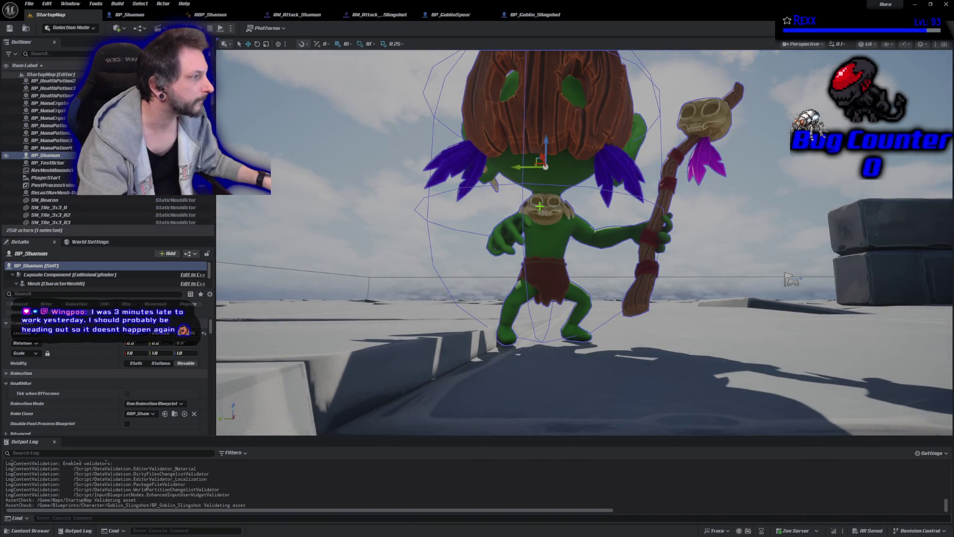
drag(517, 164, 579, 175)
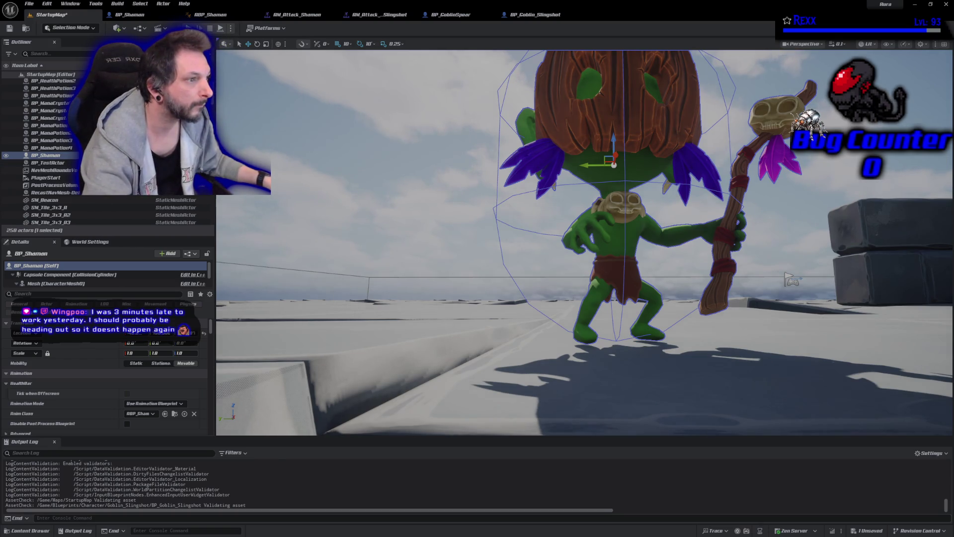
click(128, 14)
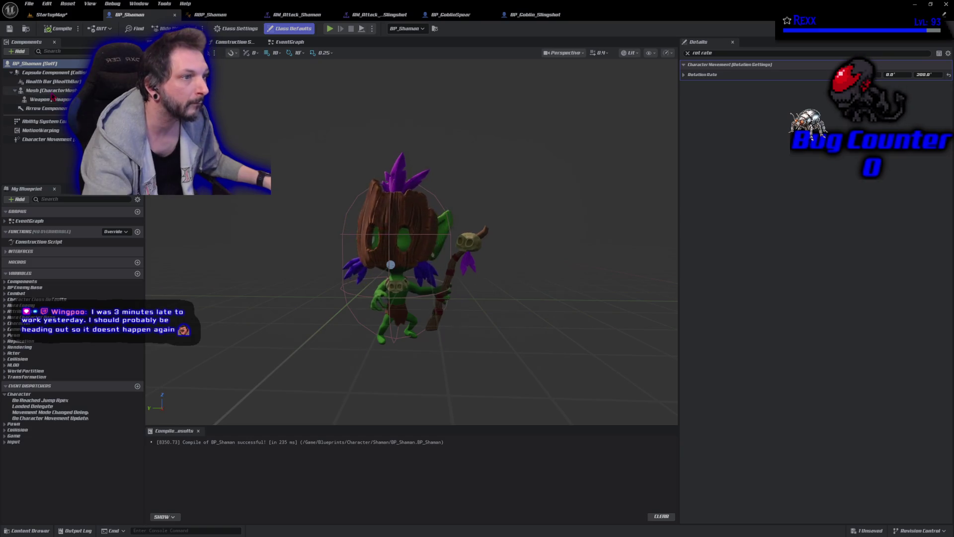
Select the Shaman's Mesh component and clear the Details search to show all its properties.
click(51, 92)
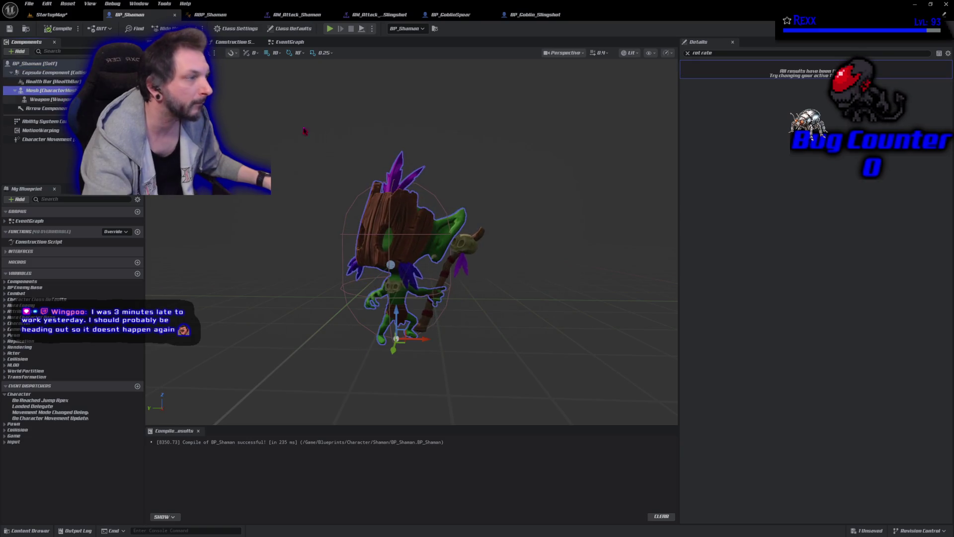
click(687, 53)
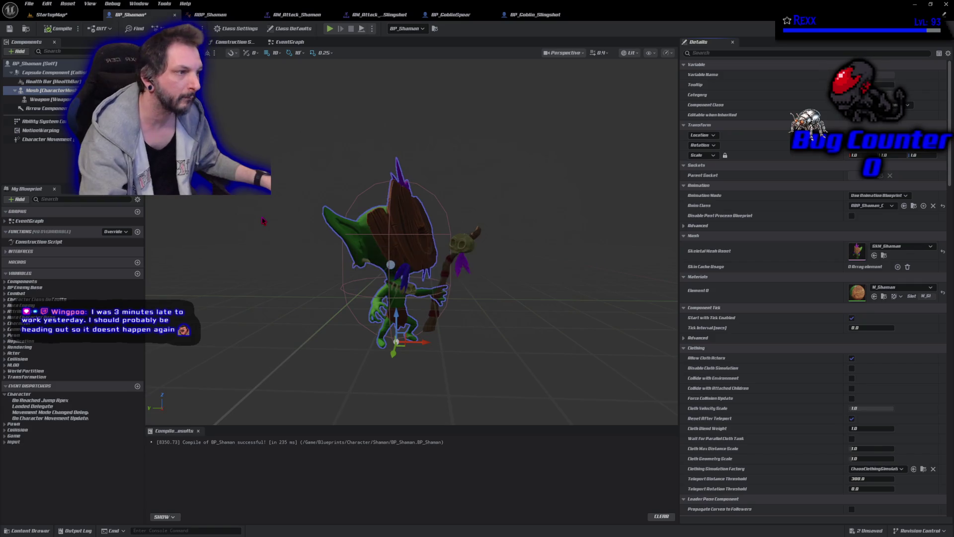
click(51, 14)
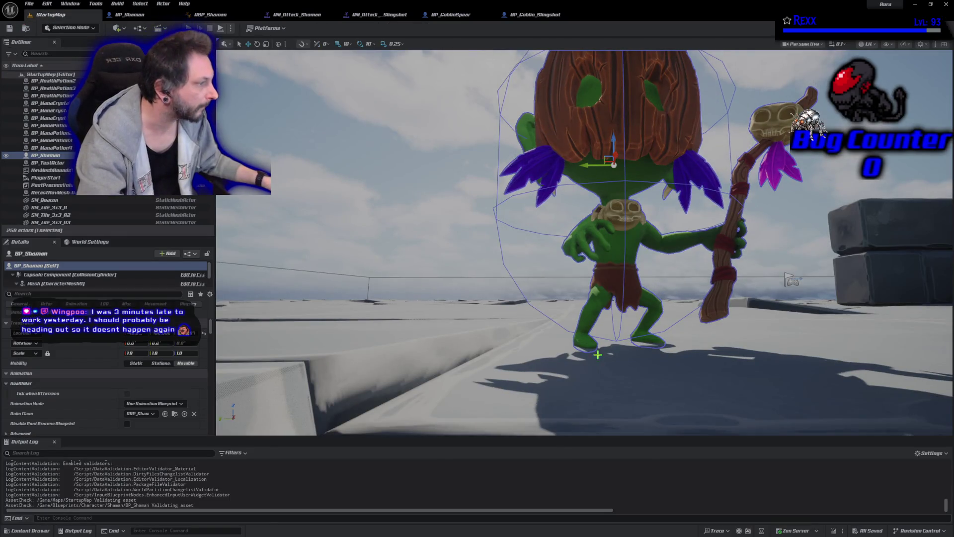